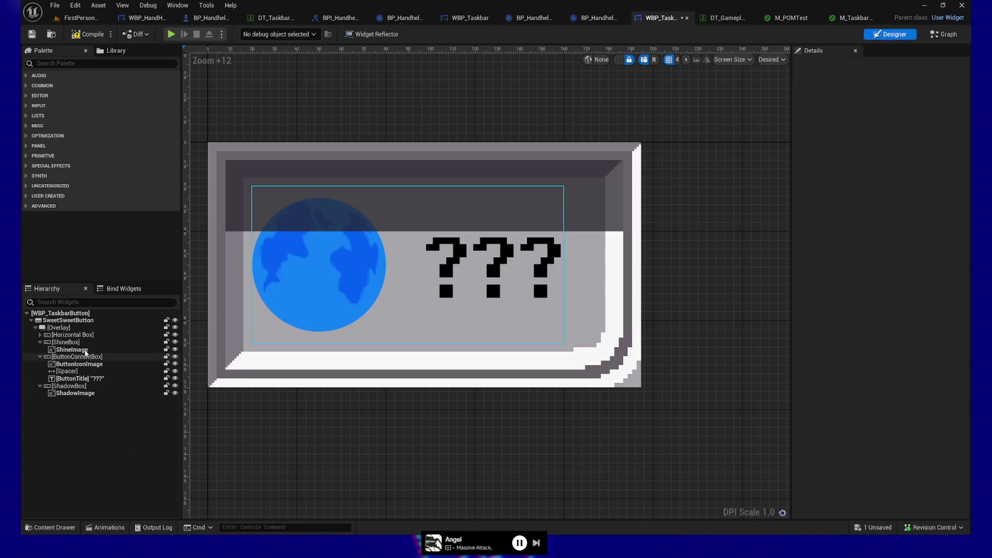
- Translate ShadowImage -50 on Y and show the widget's HoverShine and HoverGrow animations
left_click(77, 393)
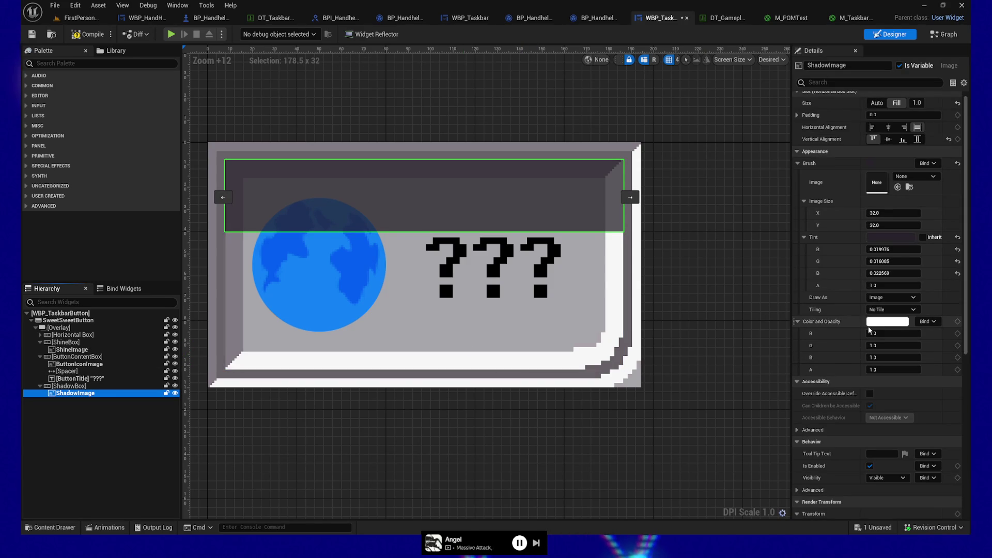
scroll(873, 336, "down", 5)
left_click(924, 383)
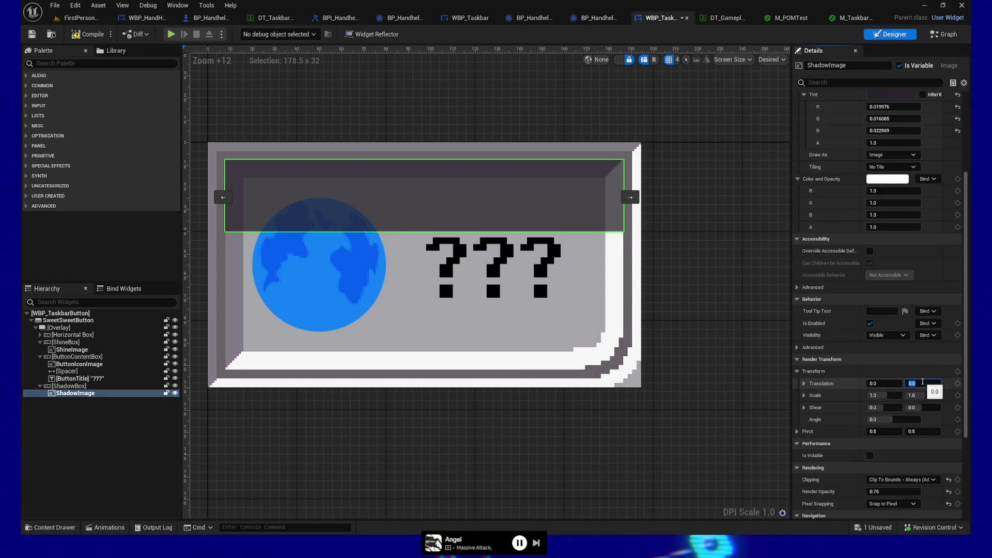
type("0")
key("Return")
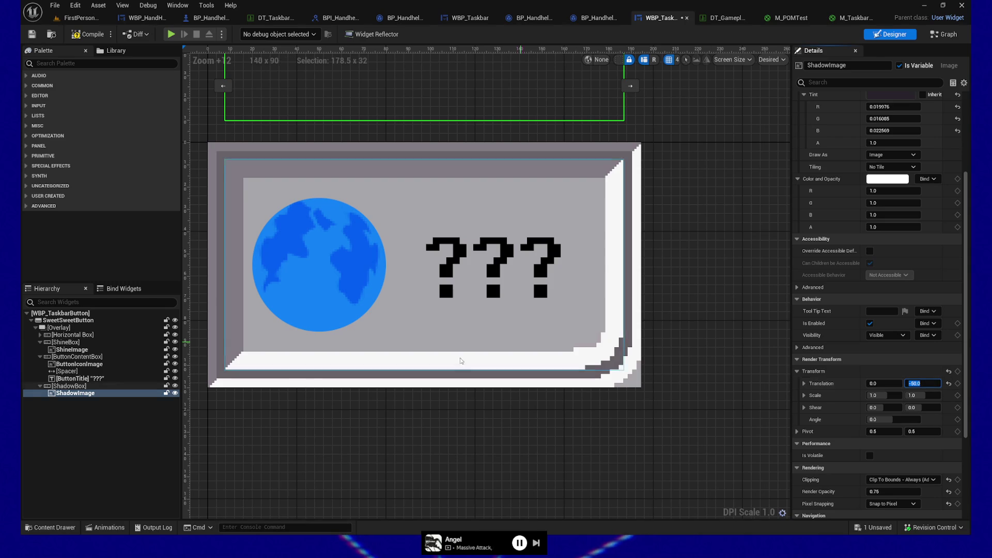
left_click(107, 528)
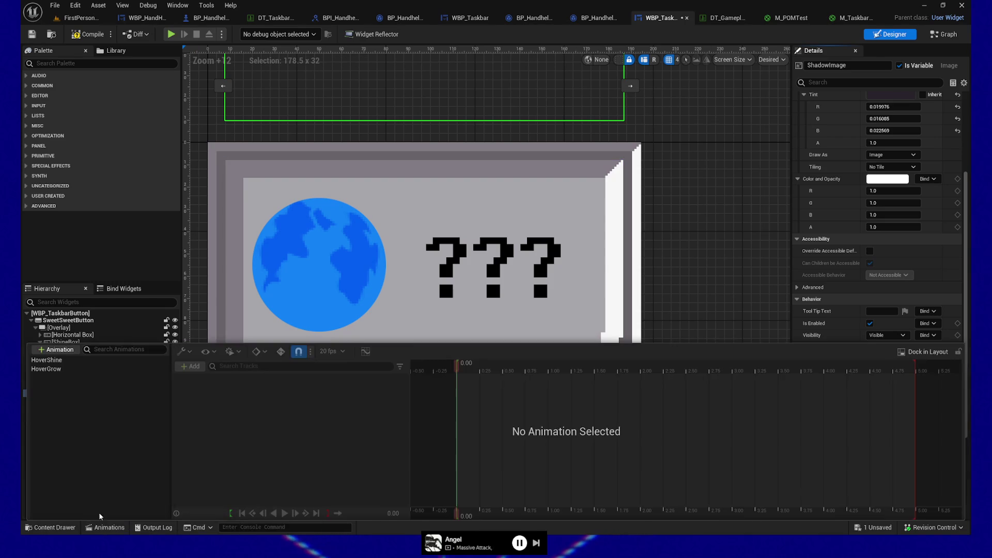
- Add a new animation named ActiveShadow
left_click(60, 350)
type("Hover")
key("BackSpace")
key("BackSpace")
key("BackSpace")
type("ActiveShadow")
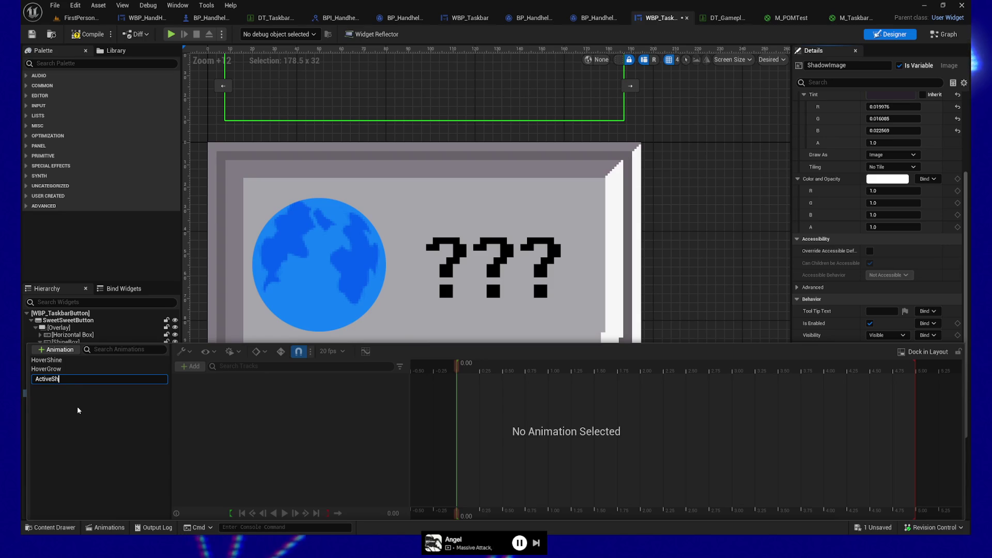
key("Return")
- Give ActiveShadow a ShadowImage track with a Transform sub-track
left_click(80, 377)
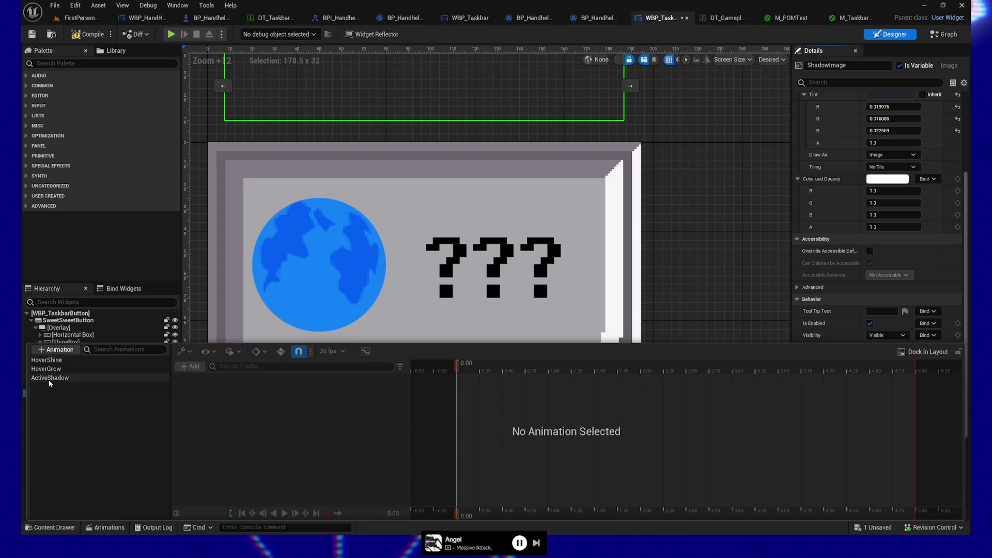
left_click(194, 369)
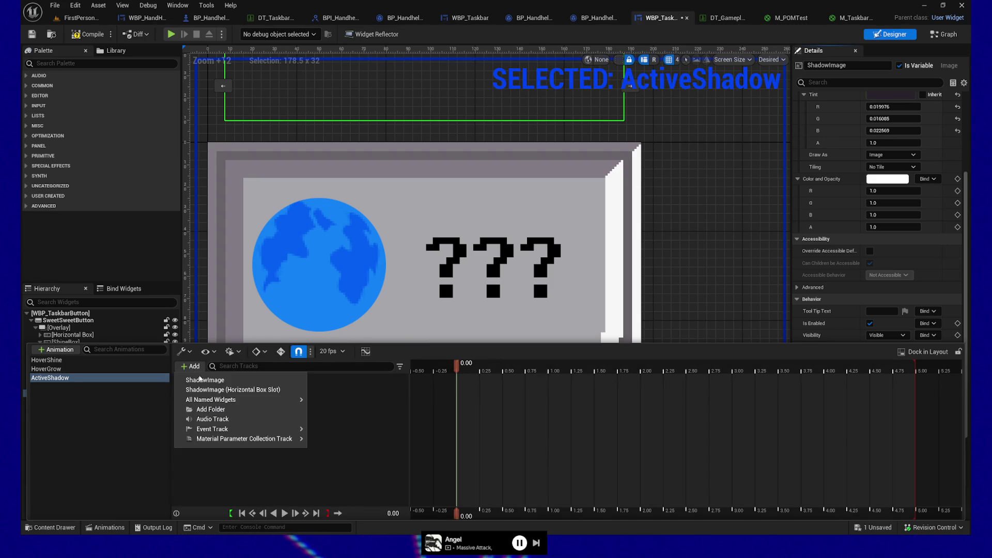
left_click(231, 381)
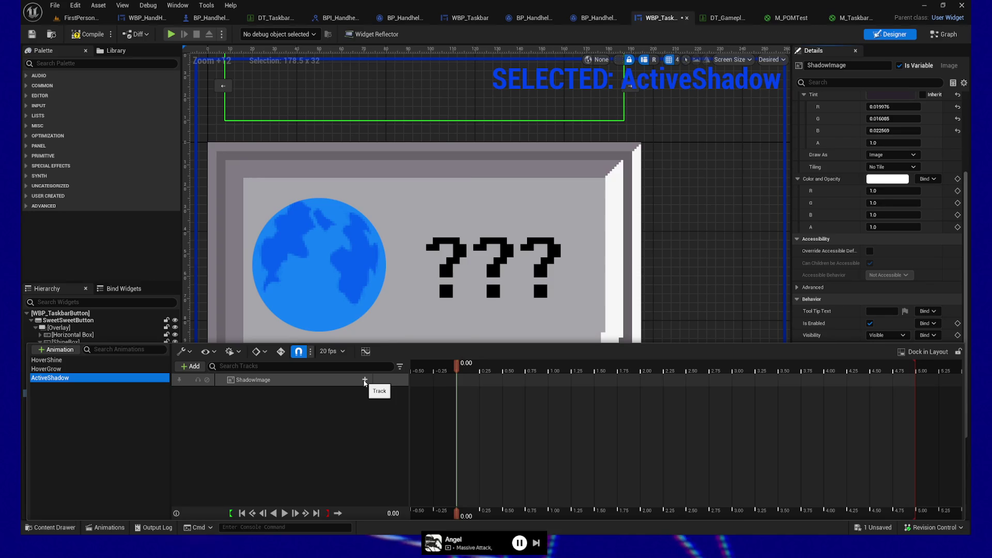
left_click(364, 380)
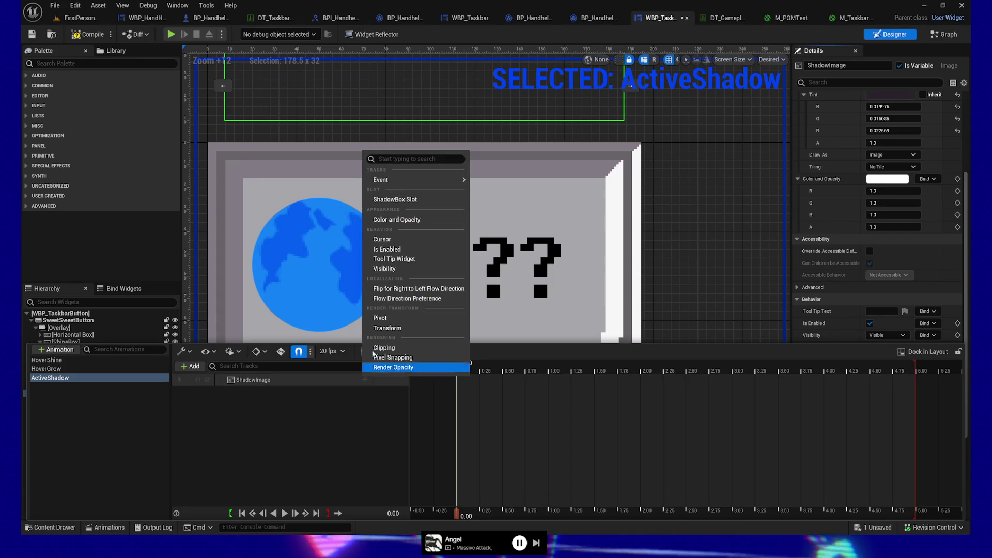
left_click(383, 328)
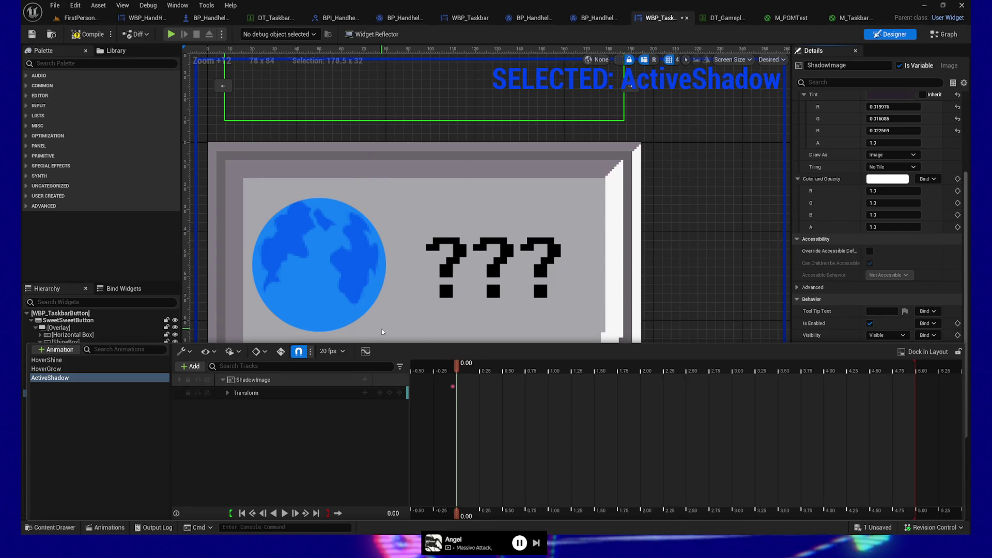
- Key ShadowImage's Y translation from -50 at 0.00 to 0 at 0.25 seconds
left_click(228, 393)
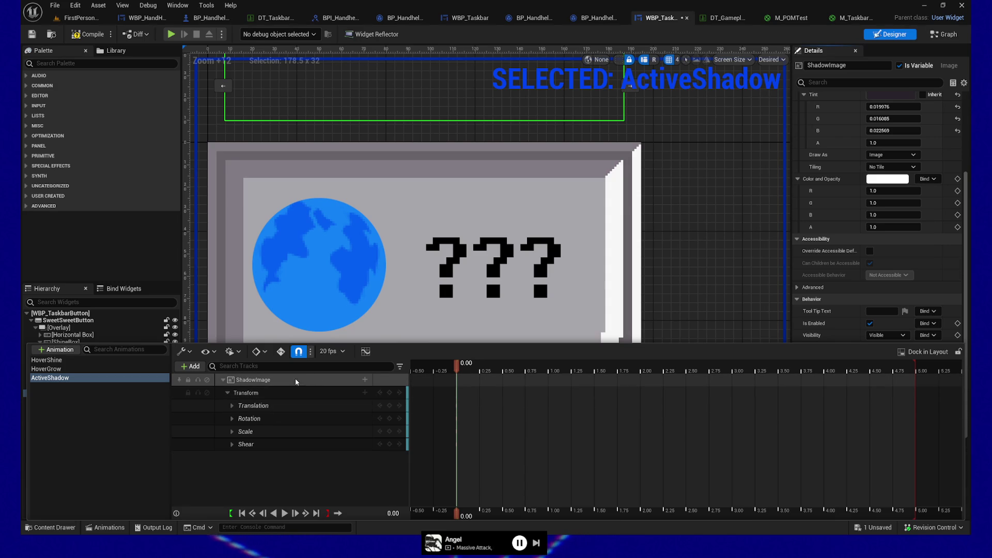
left_click(232, 406)
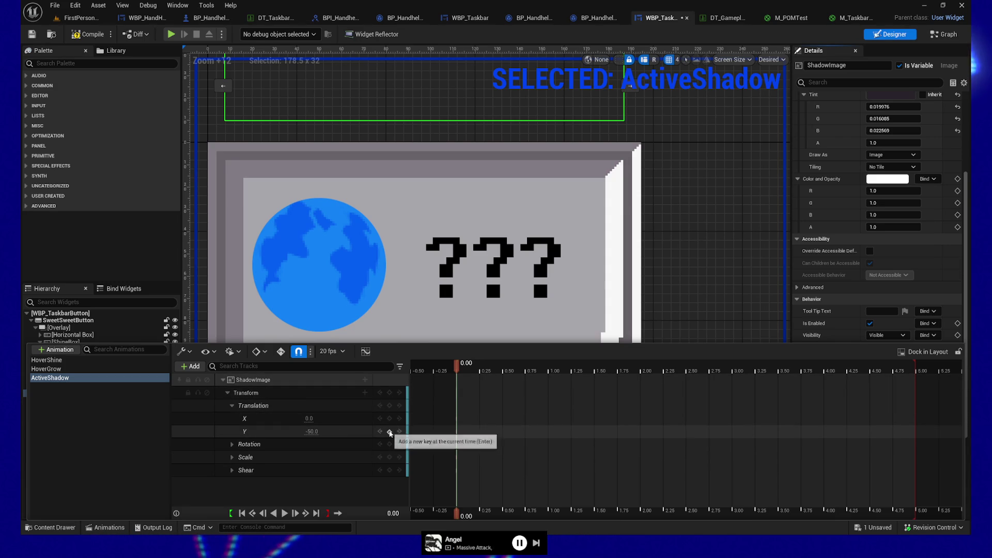
mouse_move(457, 368)
left_mouse_down()
mouse_move(506, 373)
mouse_move(479, 370)
left_mouse_up()
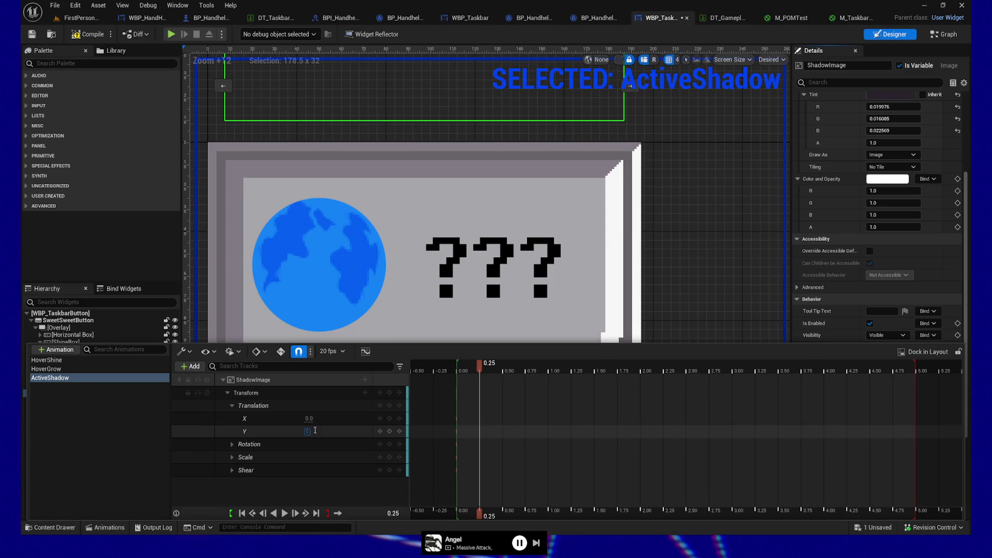
key("Return")
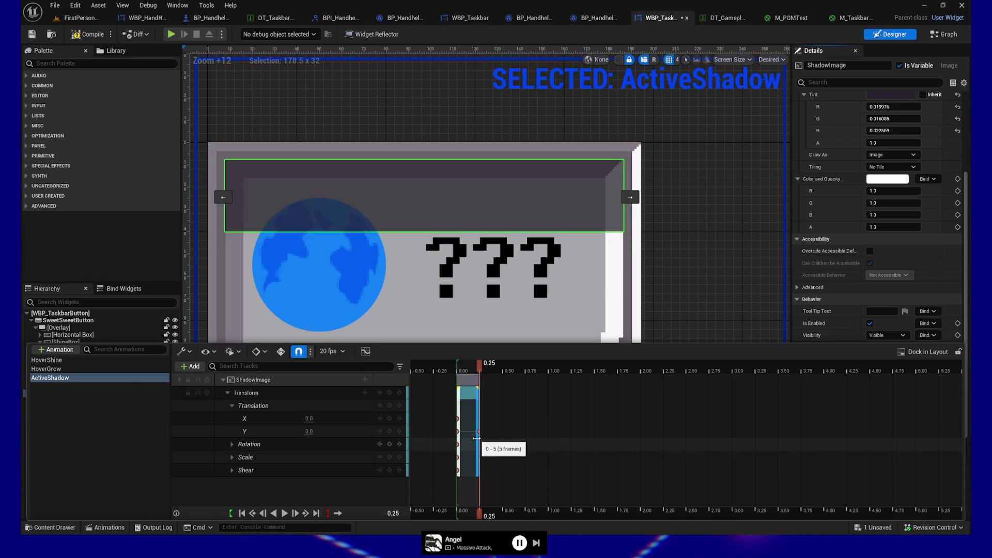
scroll(482, 445, "up", 6)
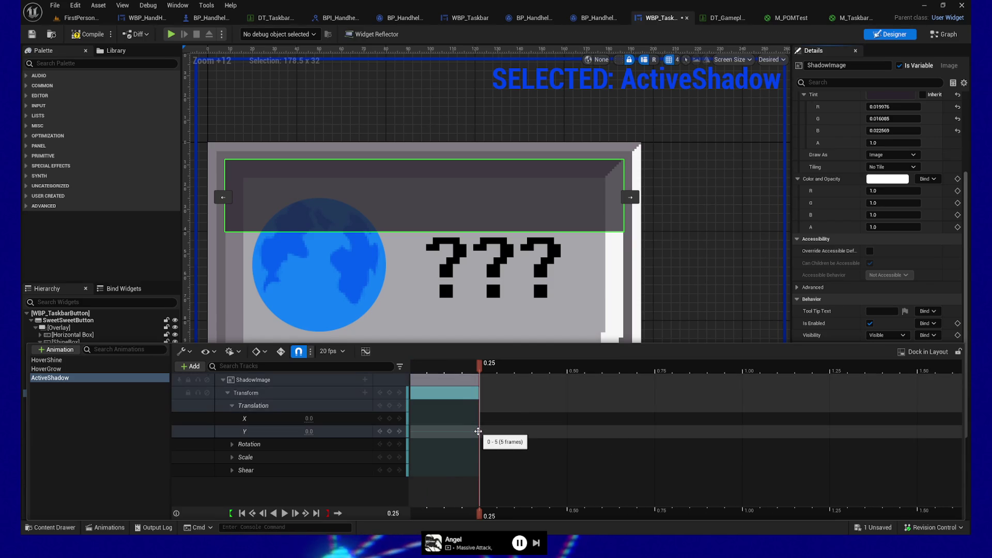
- Check the 0.25 key's interpolation options, then bring up ActiveShadow's Curve Editor
right_click(478, 433)
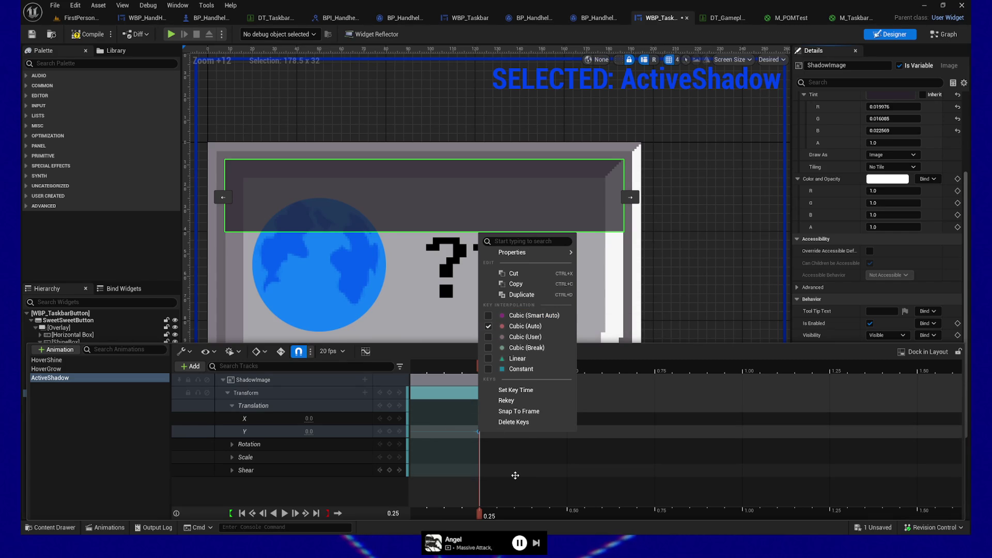
left_click(329, 487)
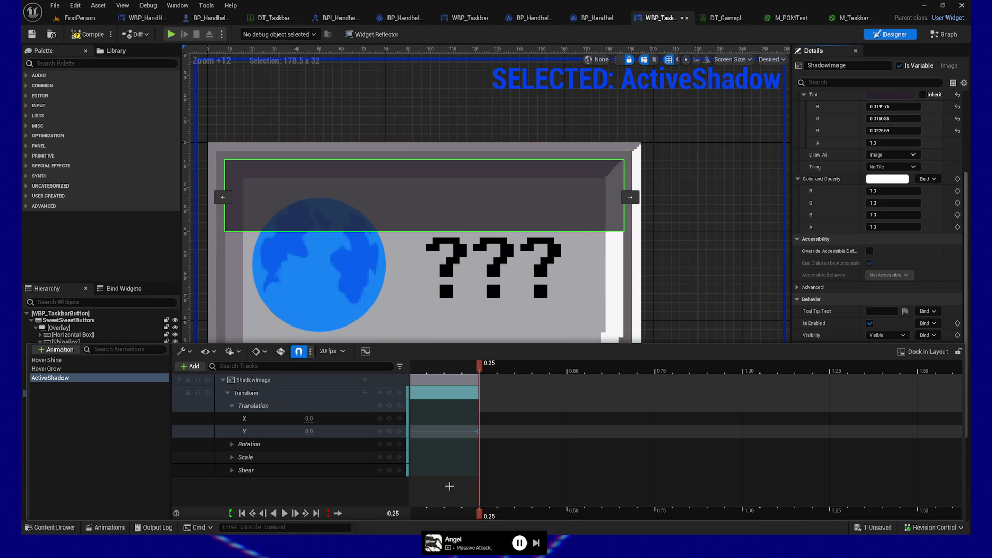
scroll(449, 487, "up", 3)
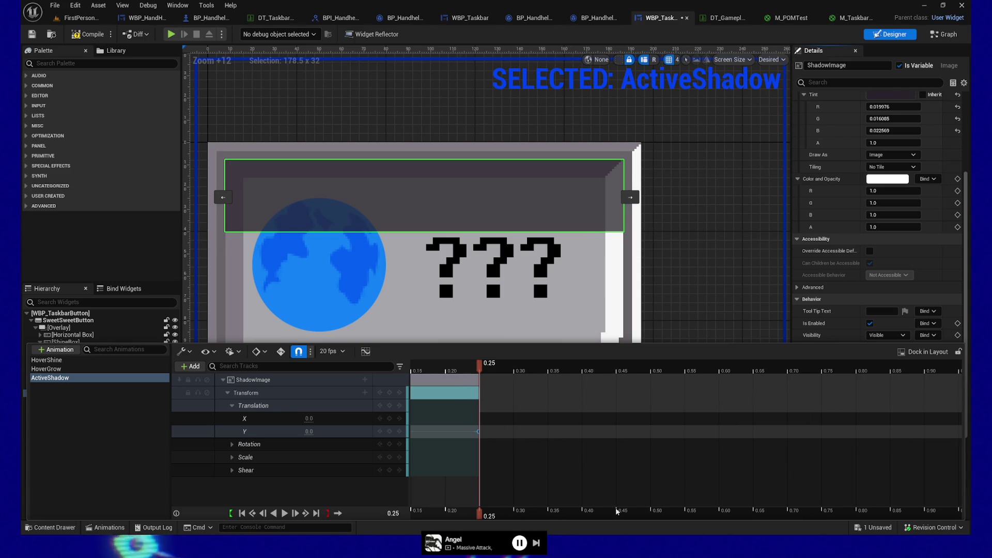
mouse_move(573, 456)
left_mouse_down()
mouse_move(622, 467)
mouse_move(755, 461)
left_mouse_up()
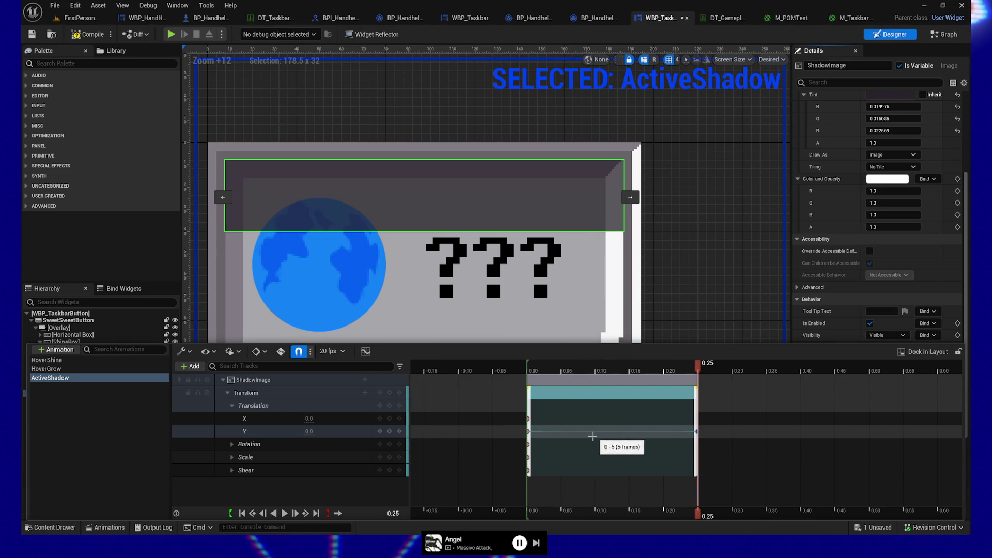
left_click(366, 351)
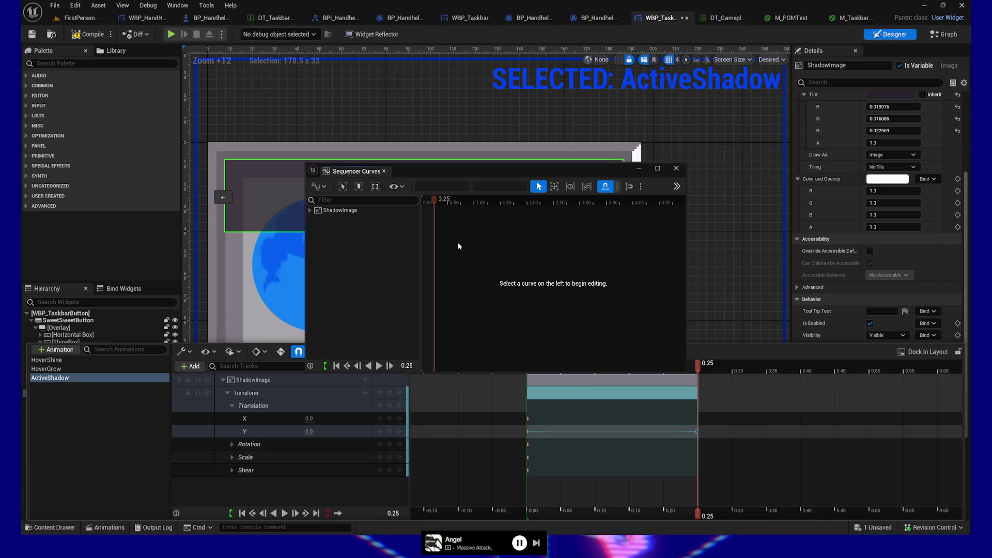
- Inspect the ShadowImage curve's end key and its tangent handles, then close Sequencer Curves
left_click(373, 209)
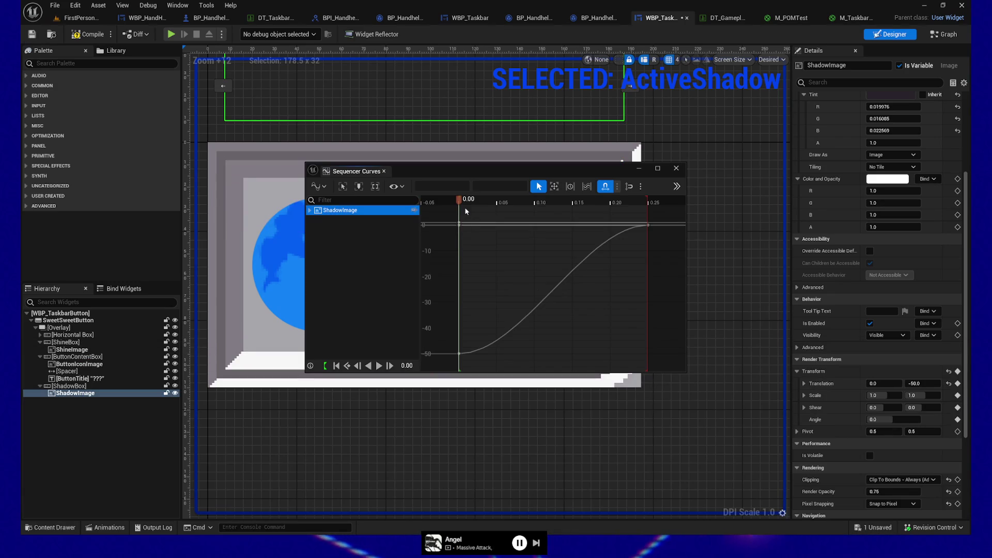
left_click(646, 226)
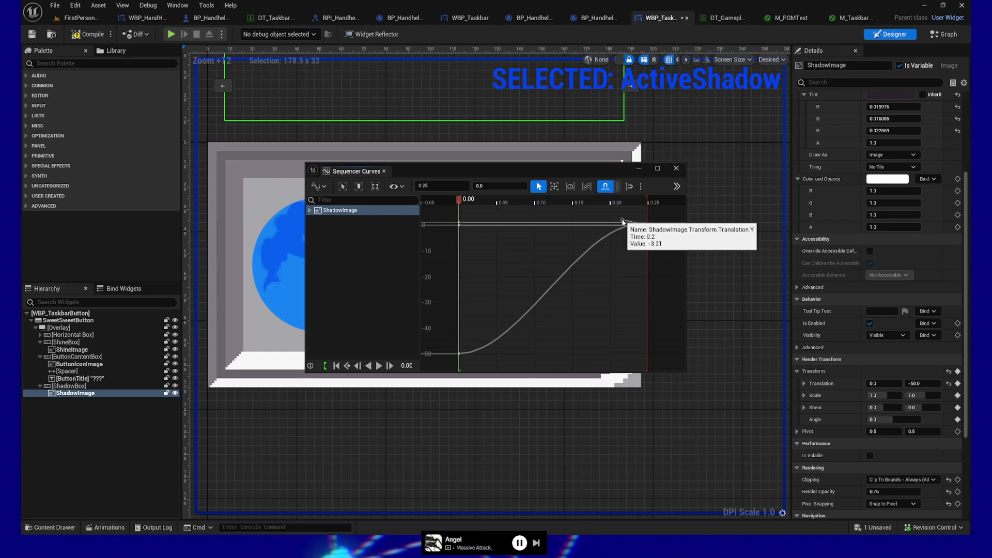
left_click(622, 226)
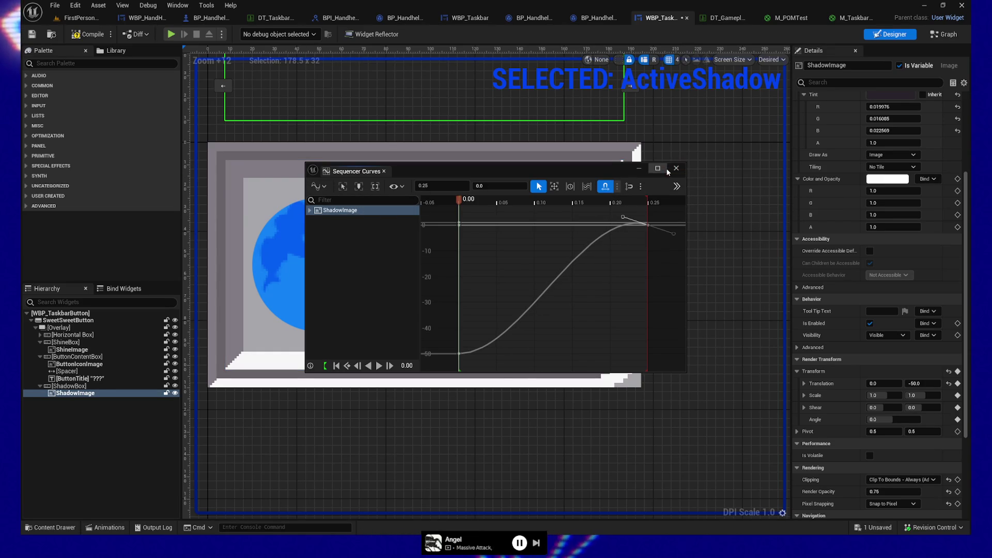
left_click(676, 170)
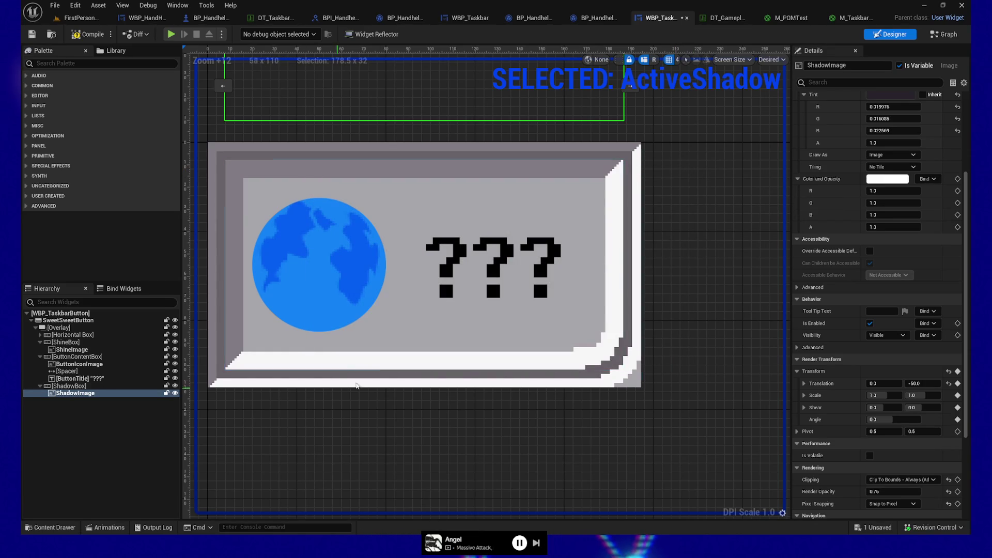
- Save WBP_TaskbarButton and switch to its Event Graph
left_click(33, 34)
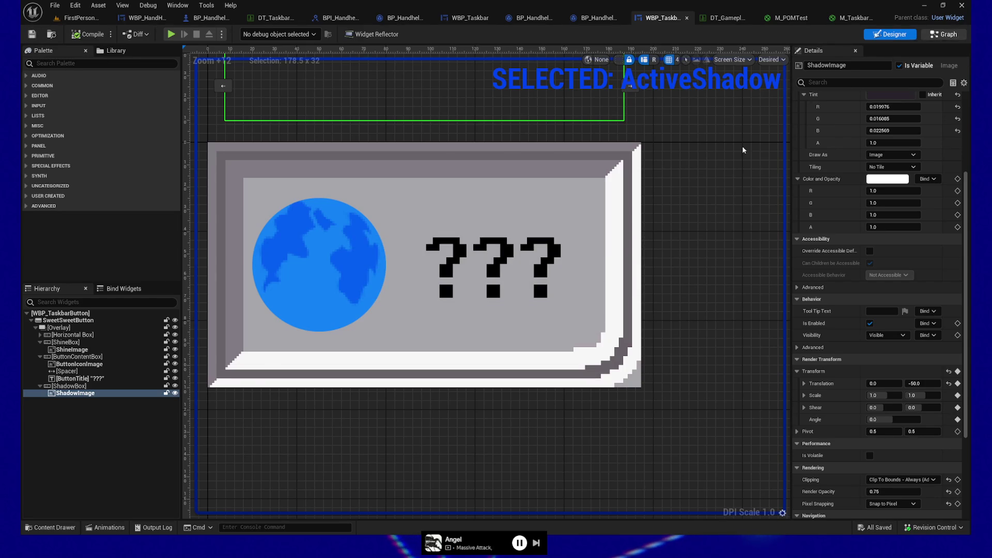
left_click(945, 34)
scroll(600, 375, "down", 5)
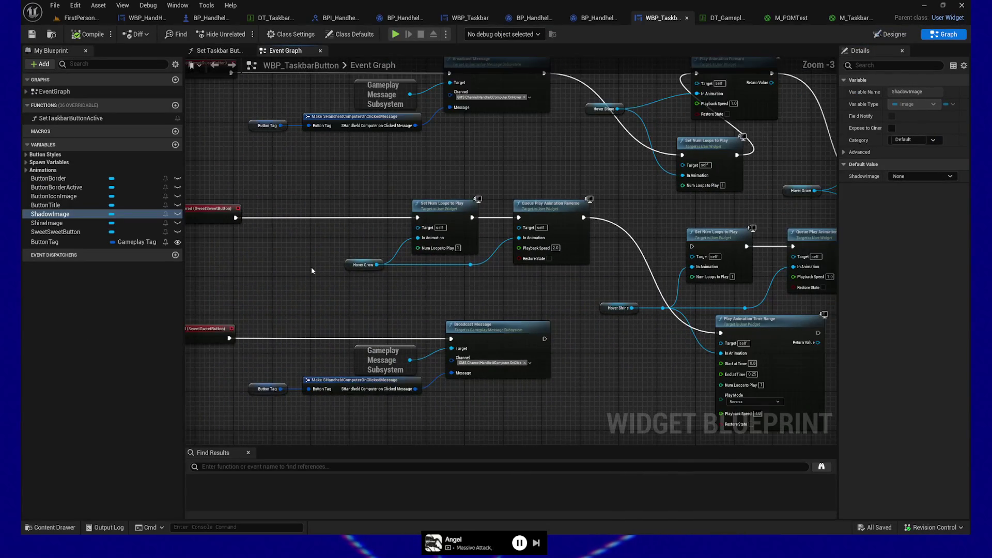
- In Set Taskbar Button Active, place a Get ActiveShadow node near the Set Visibility nodes
left_click(212, 50)
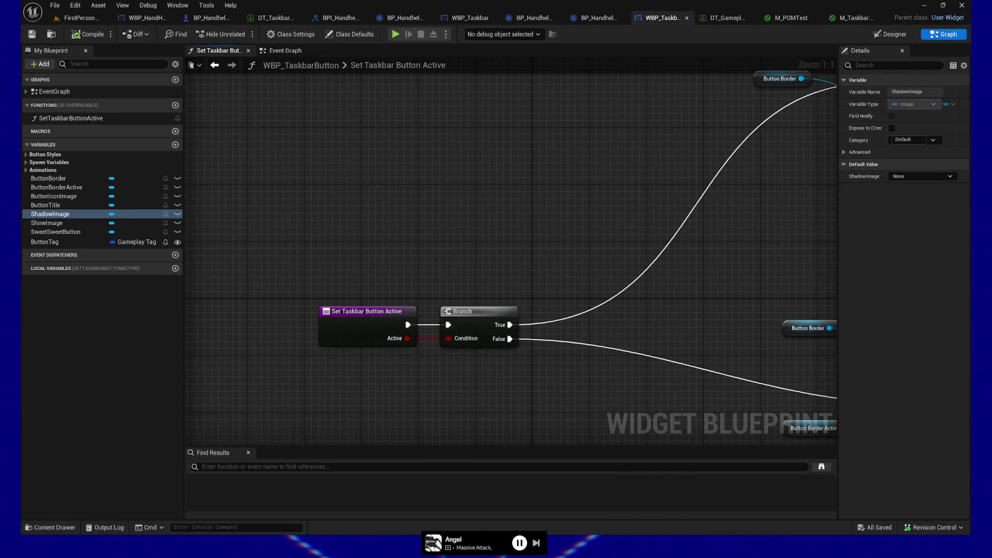
left_click_drag(791, 257, 571, 214)
mouse_move(636, 122)
left_mouse_down()
mouse_move(631, 281)
mouse_move(602, 235)
mouse_move(591, 234)
left_mouse_up()
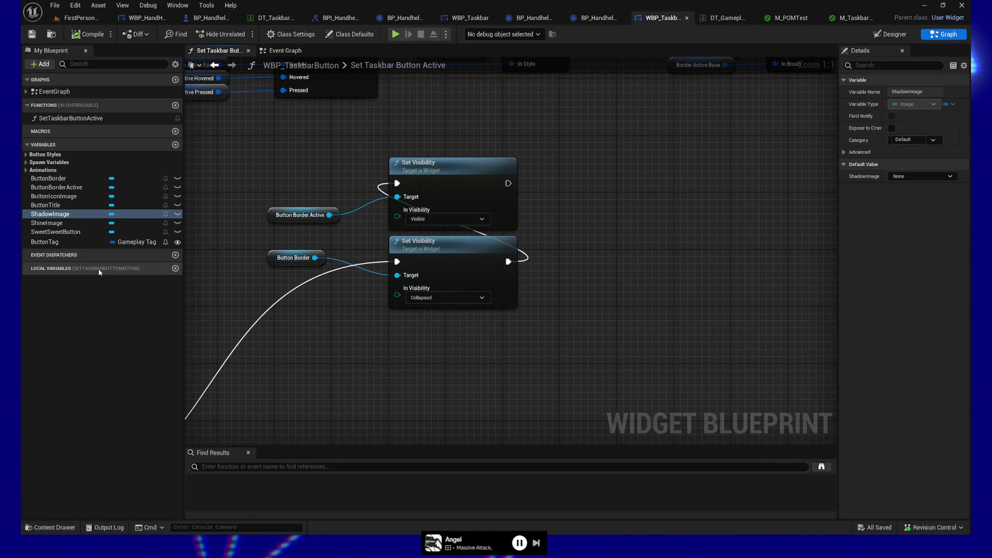
left_click(25, 170)
mouse_move(54, 179)
left_mouse_down()
mouse_move(148, 197)
mouse_move(424, 351)
mouse_move(550, 339)
left_mouse_up()
- Add a Play Animation node for ActiveShadow, executed after the upper Set Visibility
left_click(455, 367)
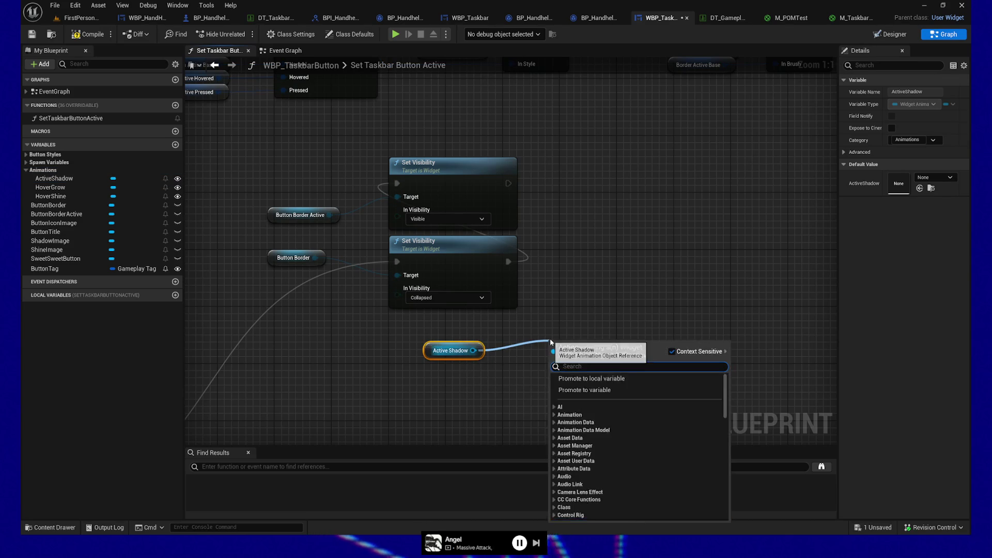
type("play")
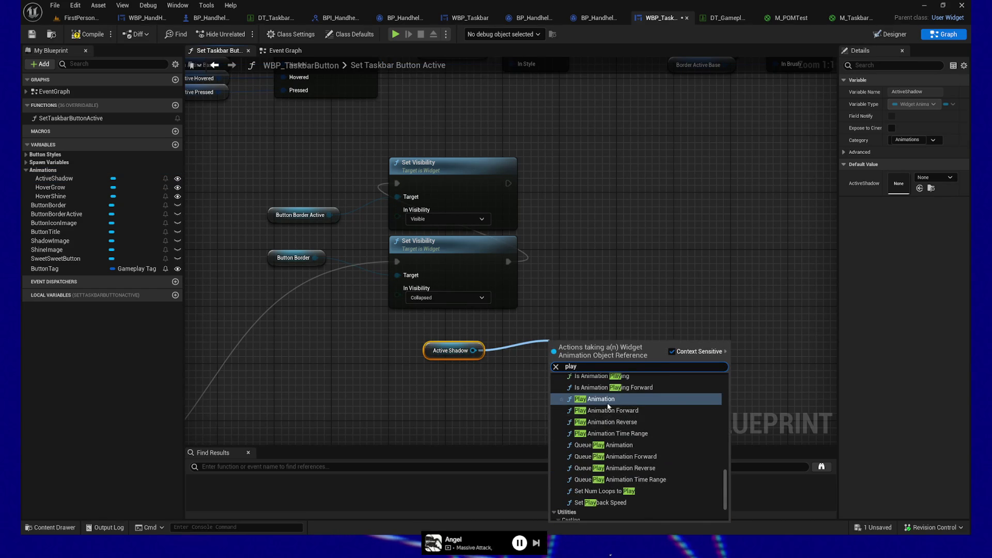
left_click(595, 399)
left_click_drag(587, 343, 594, 322)
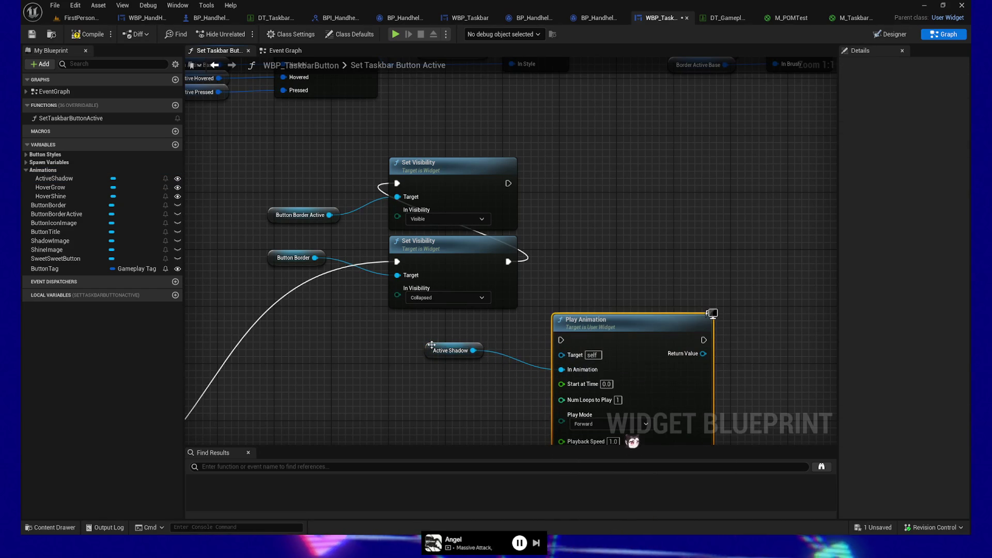
left_click_drag(450, 350, 478, 372)
left_click_drag(509, 183, 561, 340)
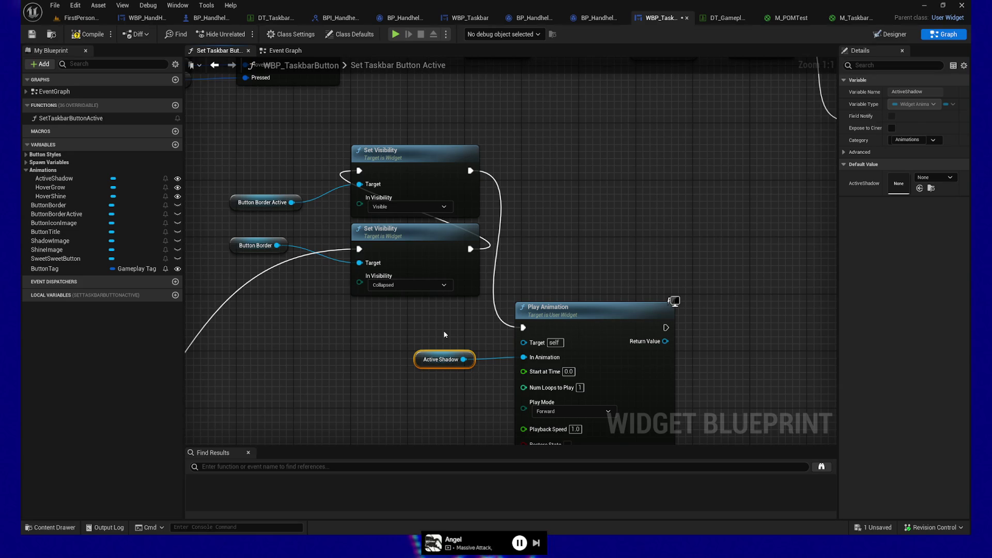
- Move the ActiveShadow and Play Animation nodes up together and save the blueprint
left_click(577, 323, "shift")
left_click_drag(578, 322, 685, 223)
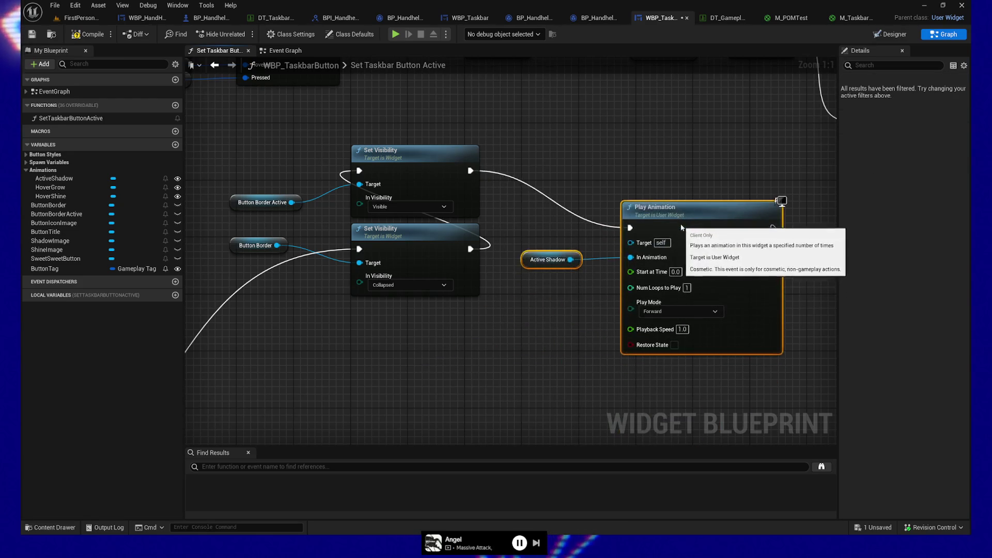
left_click_drag(469, 376, 443, 348)
mouse_move(262, 394)
left_mouse_down()
mouse_move(559, 353)
mouse_move(653, 309)
left_mouse_up()
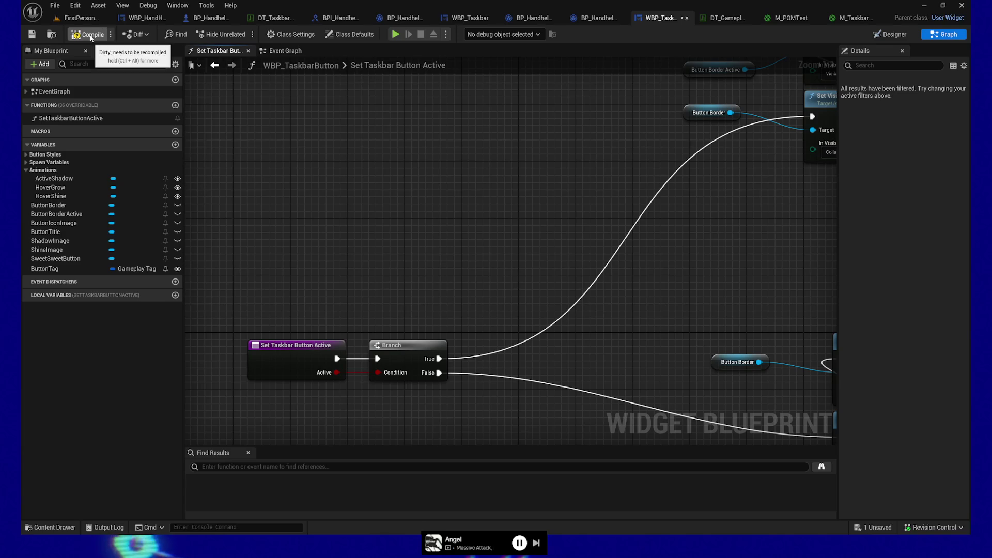
left_click(31, 34)
- Select the function entry node and start a Play In Editor preview of the terminal
left_click_drag(212, 305, 292, 399)
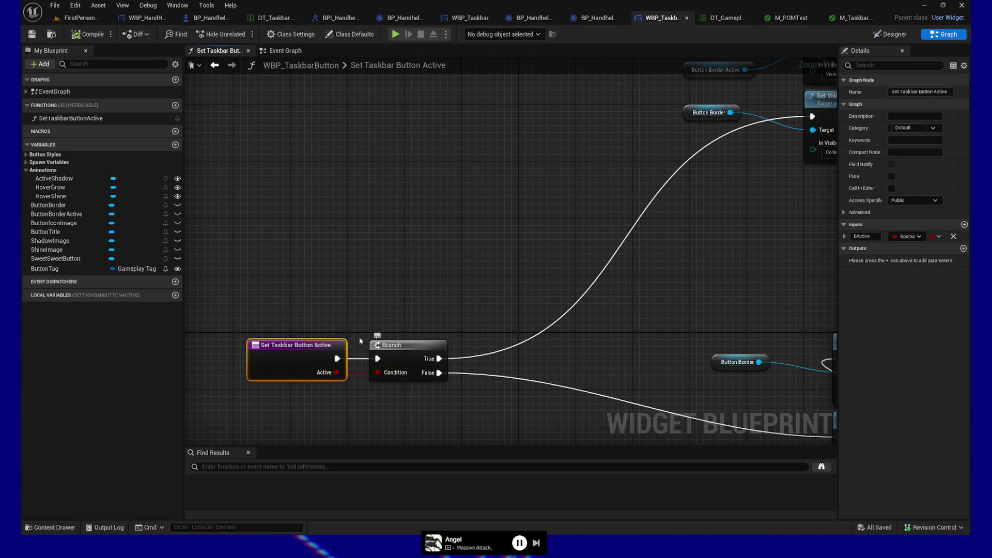
key("alt+p")
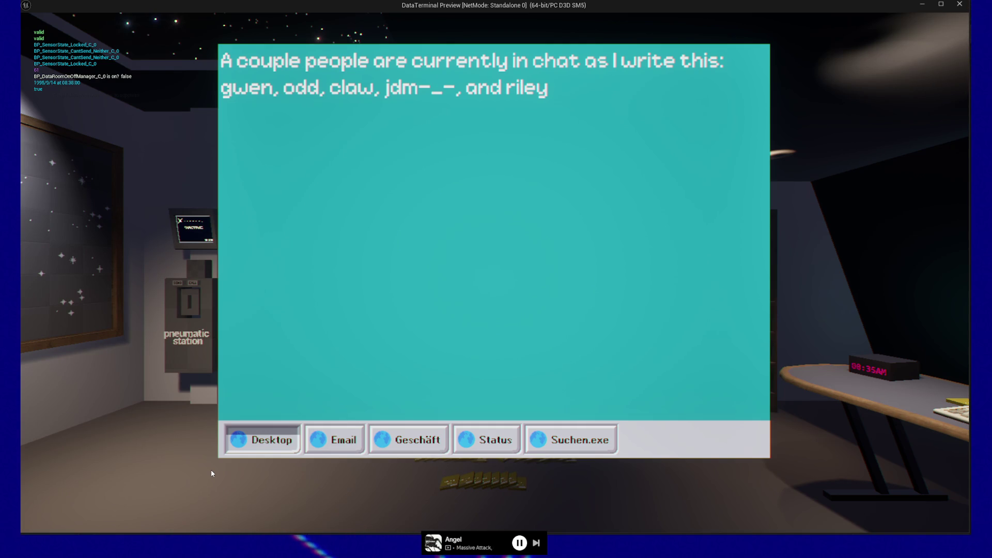
- Pause the running preview and quit it from the GAME PAUSED menu
key("Escape")
key("Escape")
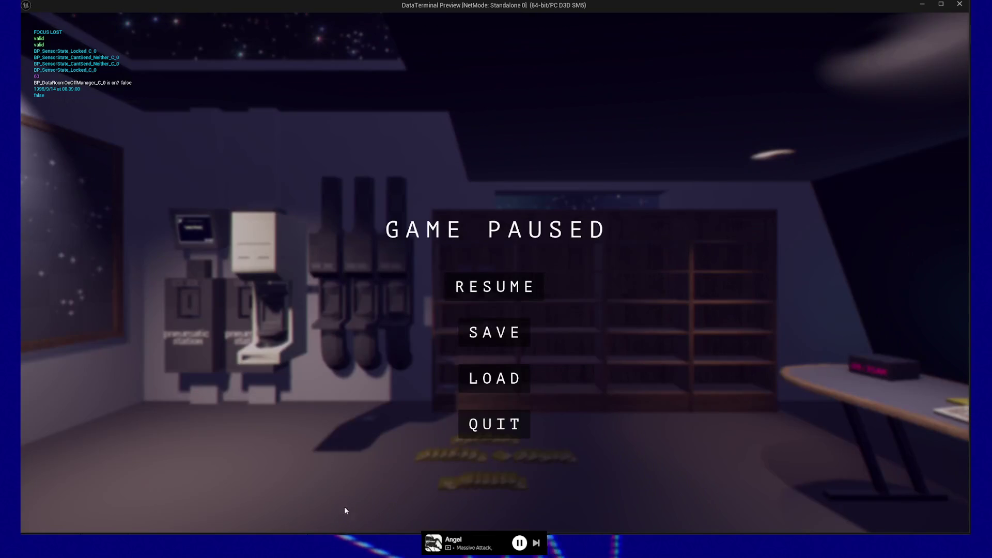
left_click(509, 423)
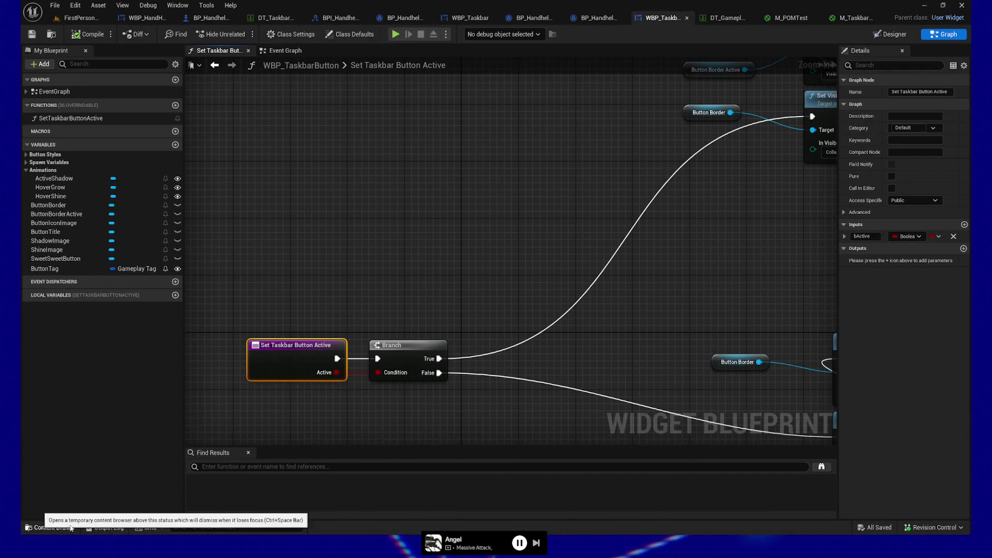
left_click(71, 527)
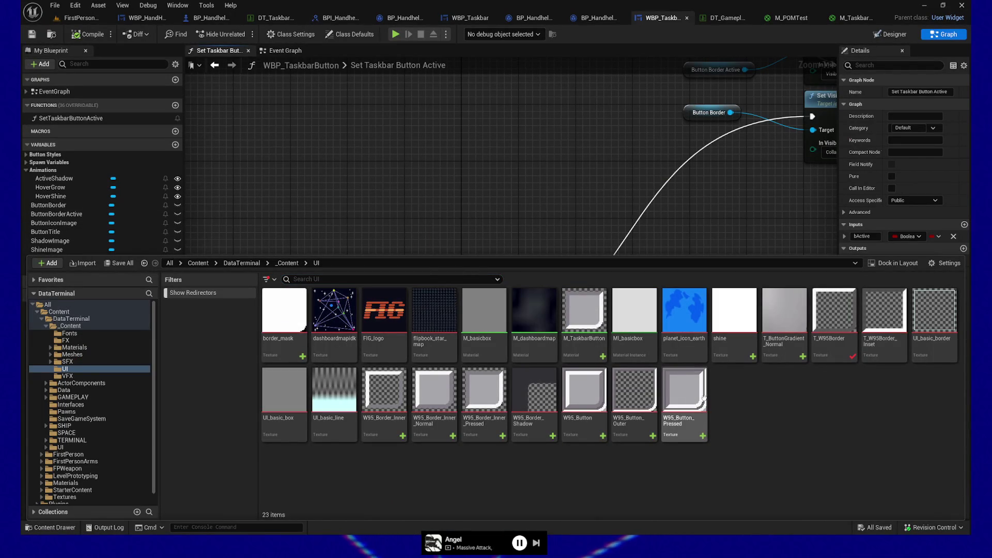
mouse_move(701, 394)
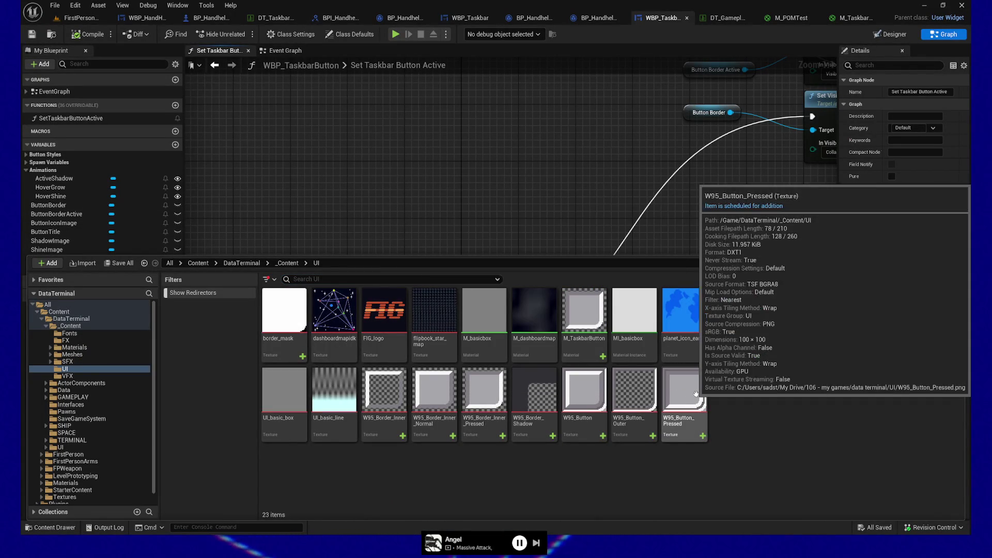
right_click(696, 394)
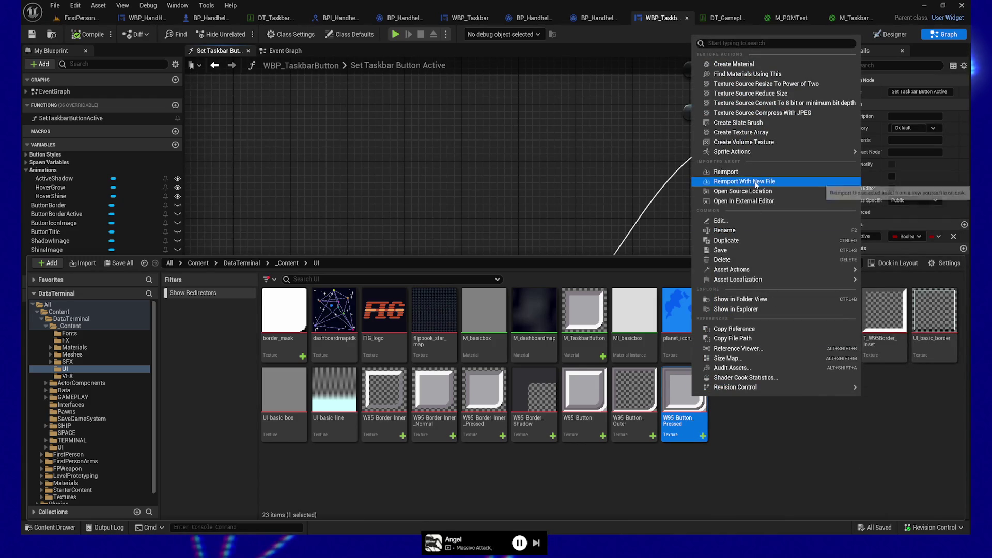
key("Escape")
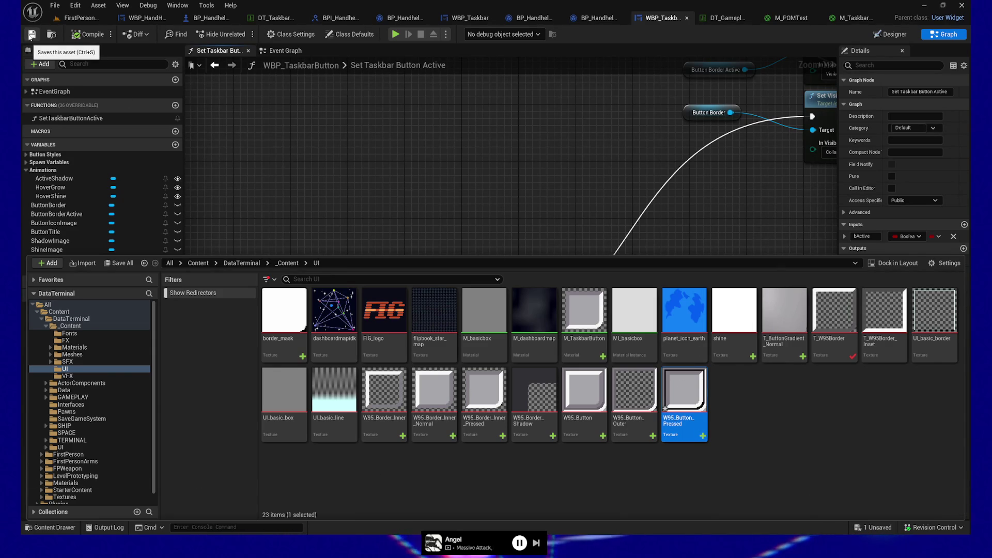
left_click(32, 34)
left_click(396, 34)
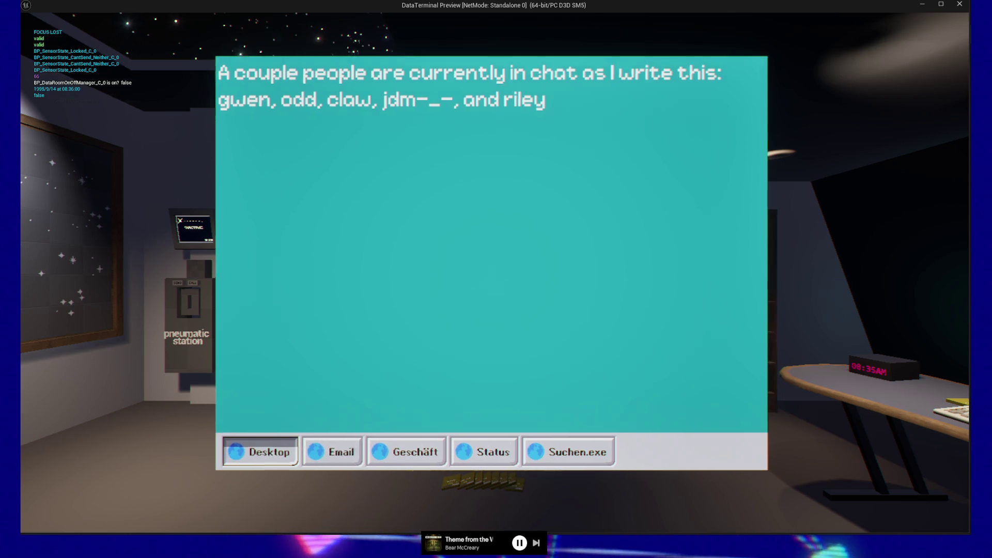
key("Escape")
key("Escape")
left_click(494, 421)
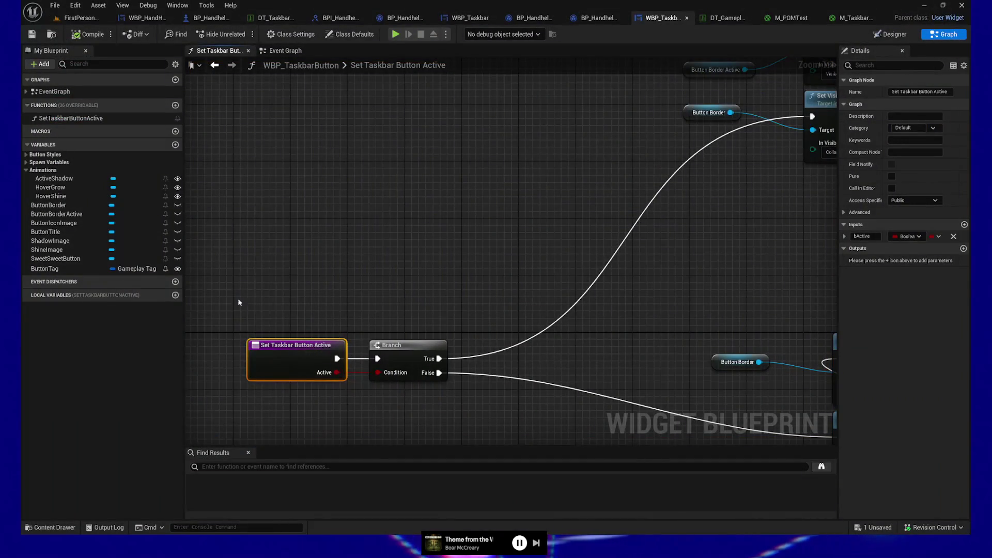
right_click(276, 345)
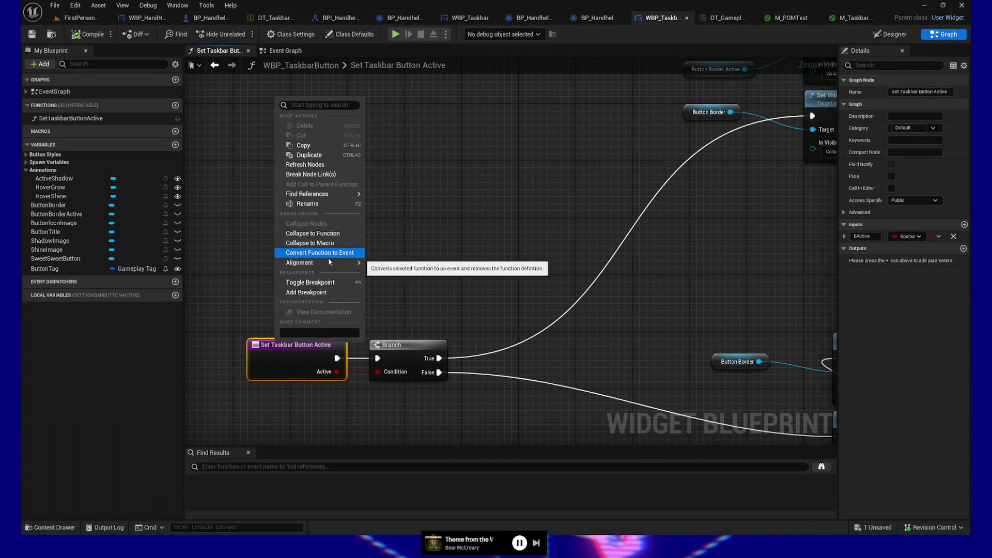
- Find references to Set Taskbar Button Active by name and jump to WBP_Taskbar's EventGraph call
mouse_move(331, 197)
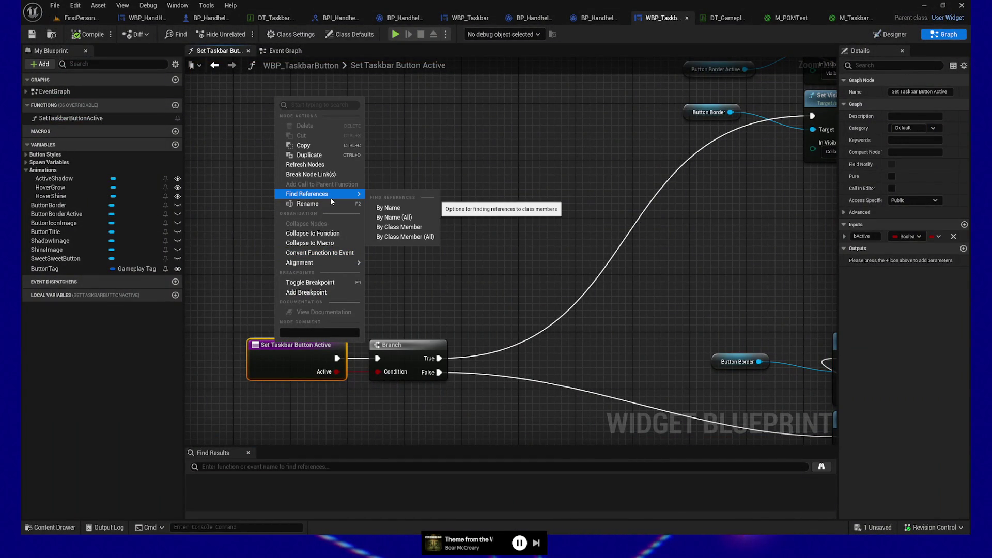
left_click(398, 218)
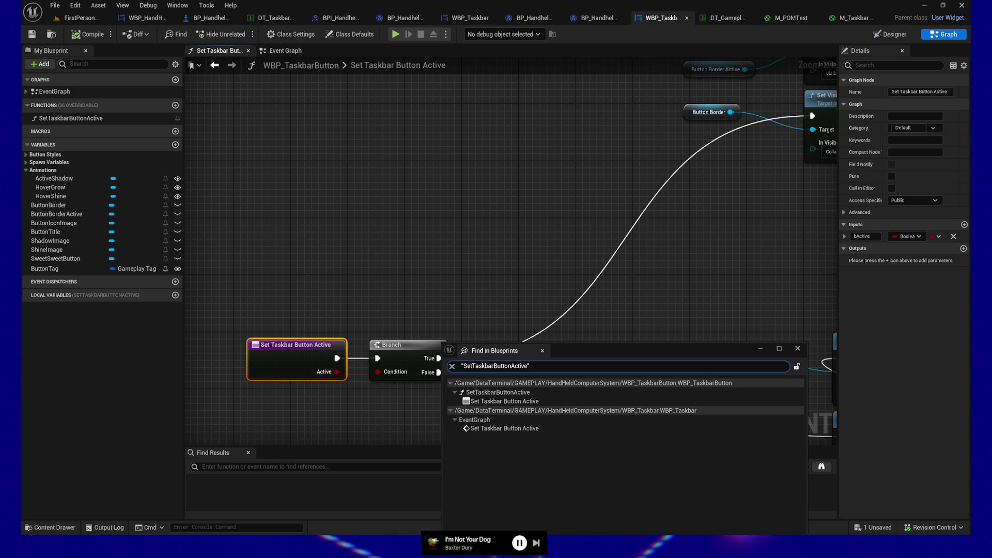
double_click(502, 433)
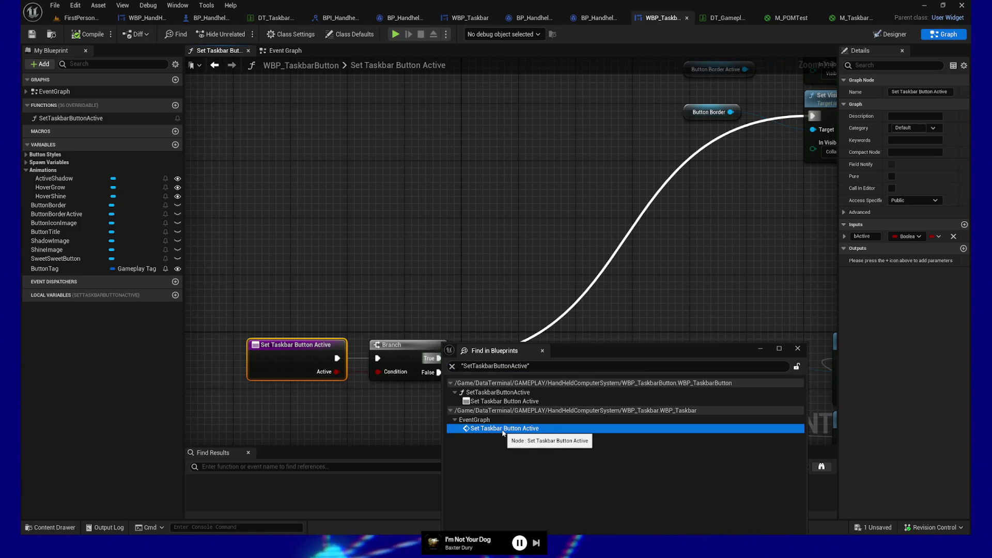
- Close the search results and pan WBP_Taskbar's graph to BPI Set Taskbar Buttons and Spawn Buttons
left_click(798, 349)
mouse_move(612, 345)
left_mouse_down()
mouse_move(670, 350)
mouse_move(618, 343)
left_mouse_up()
left_click_drag(284, 207, 603, 342)
mouse_move(430, 348)
left_mouse_down()
mouse_move(755, 326)
mouse_move(457, 337)
left_mouse_up()
mouse_move(552, 220)
left_mouse_down()
mouse_move(610, 269)
mouse_move(730, 340)
mouse_move(671, 347)
mouse_move(555, 217)
mouse_move(756, 334)
mouse_move(596, 348)
left_mouse_up()
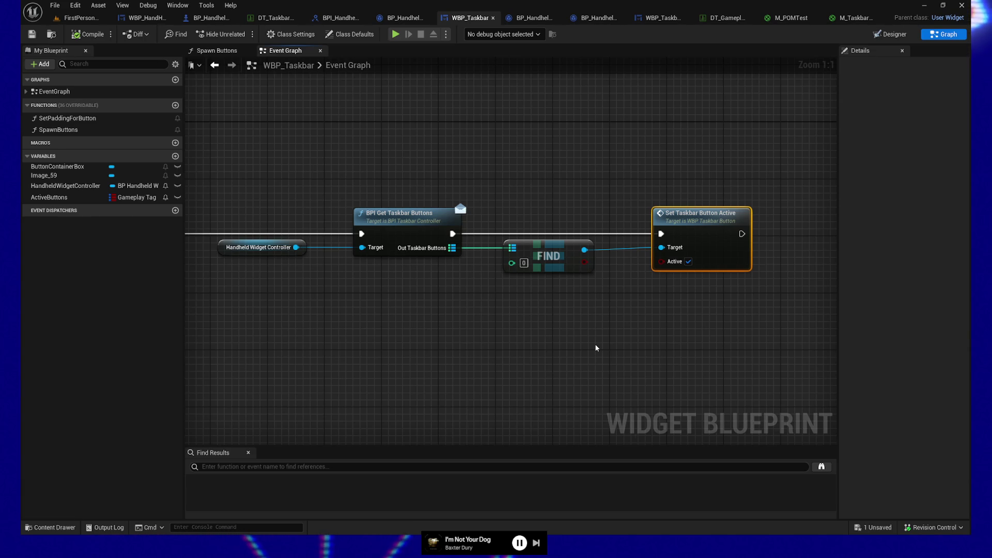
mouse_move(410, 340)
left_mouse_down()
mouse_move(612, 350)
mouse_move(610, 323)
left_mouse_up()
left_click_drag(321, 356, 605, 362)
mouse_move(454, 339)
left_mouse_down()
mouse_move(644, 340)
mouse_move(511, 344)
left_mouse_up()
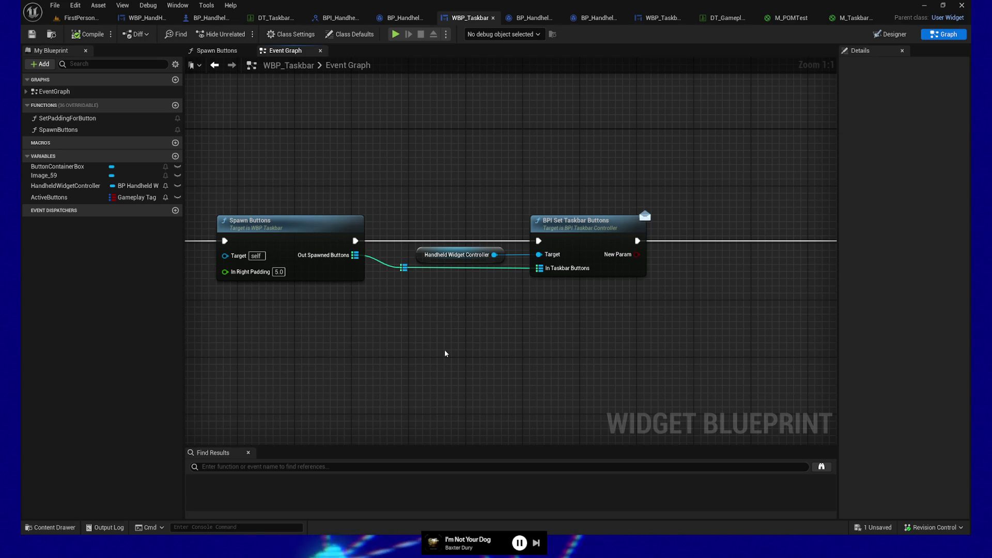
- Line up the Handheld Widget Controller getter right beside its BPI Set Taskbar Buttons call
left_click_drag(288, 173, 542, 327)
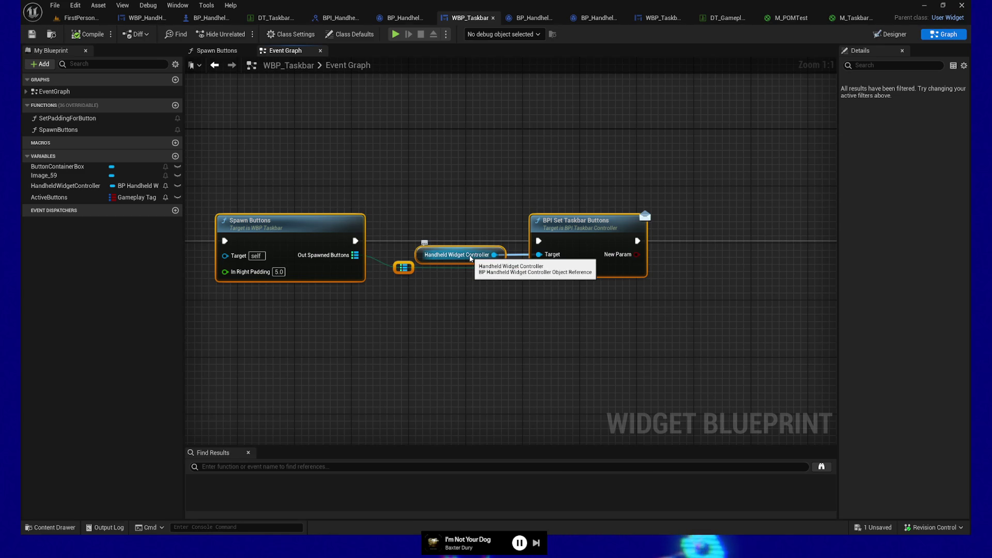
left_click(470, 259)
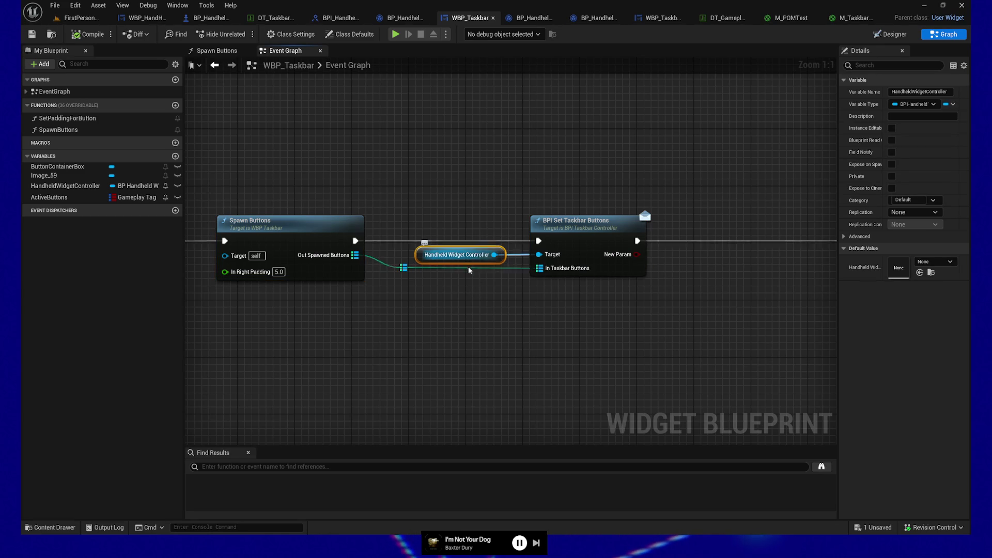
left_click_drag(506, 306, 495, 310)
left_click_drag(443, 195, 601, 334)
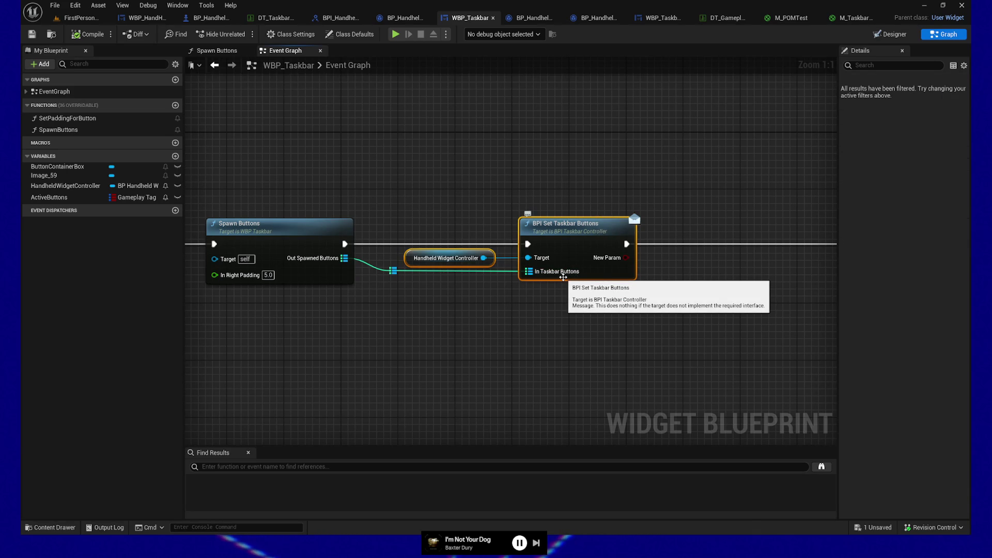
left_click(452, 258)
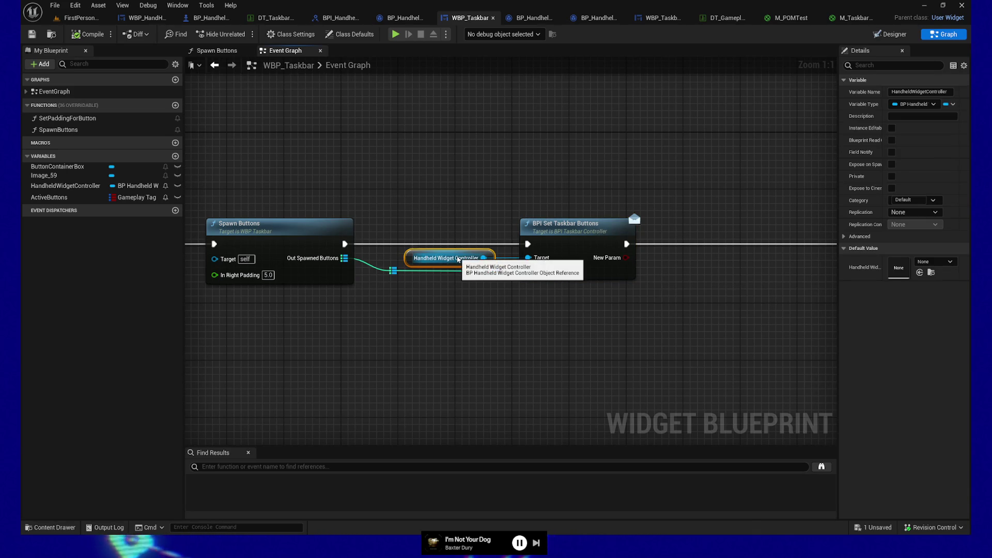
left_click_drag(554, 184, 594, 312)
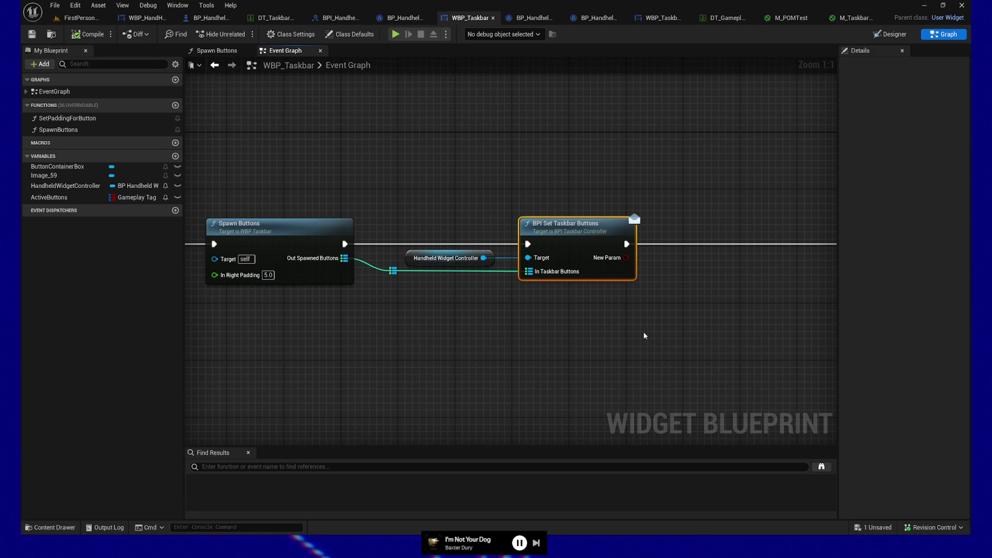
left_click_drag(399, 182, 558, 357)
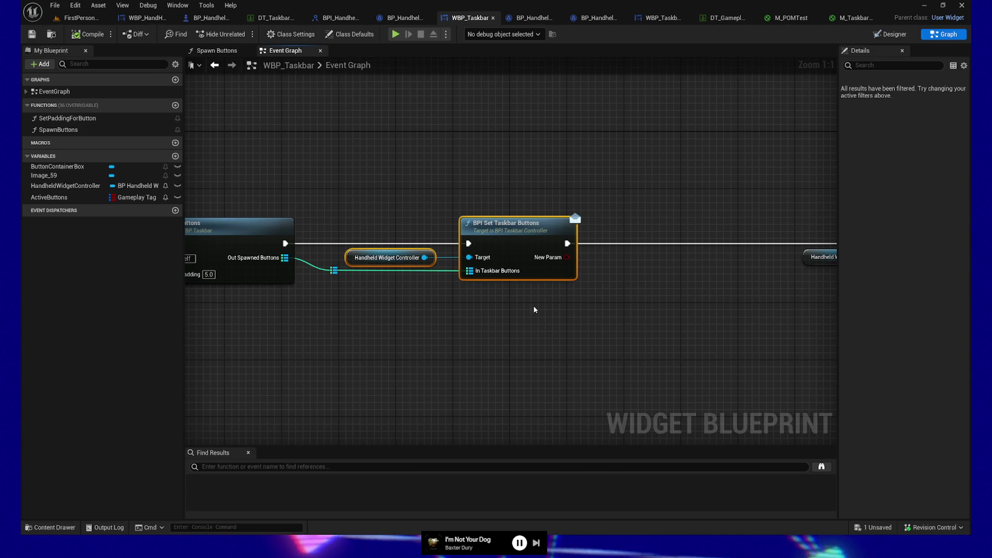
left_click(386, 258)
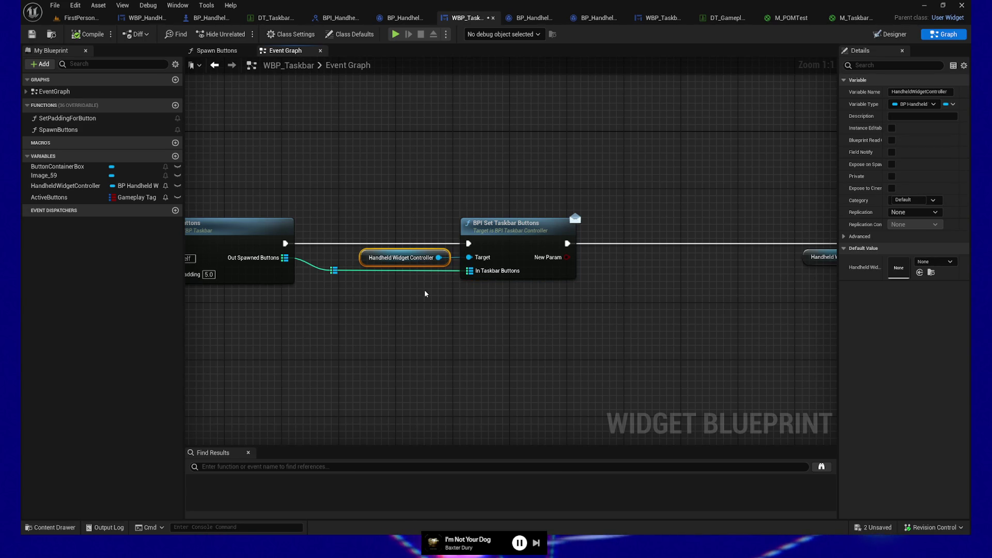
mouse_move(425, 294)
left_mouse_down()
mouse_move(512, 310)
mouse_move(440, 314)
mouse_move(538, 321)
mouse_move(512, 317)
left_mouse_up()
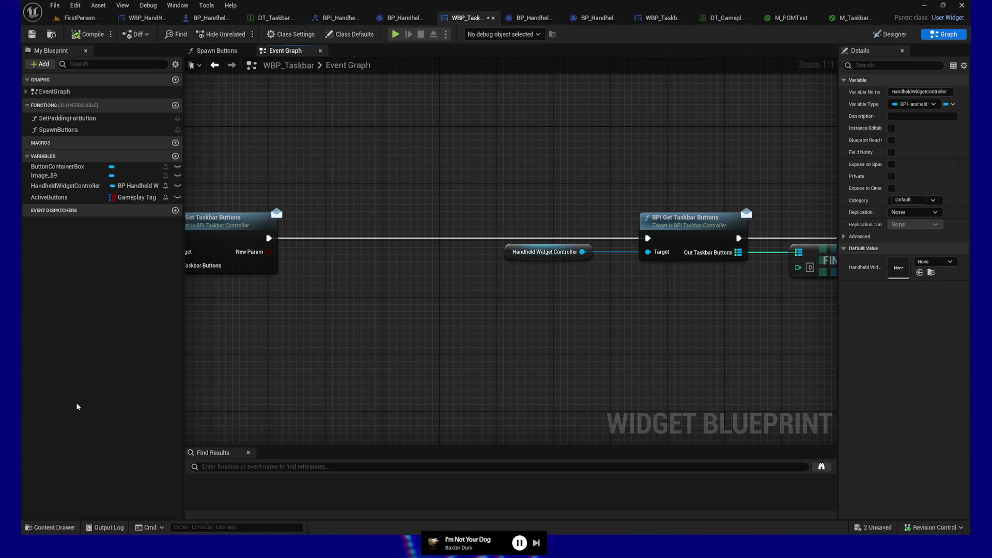
- Shift the left controller getter slightly right, checking it against the Get Taskbar Buttons and FIND nodes
left_click_drag(647, 363, 564, 359)
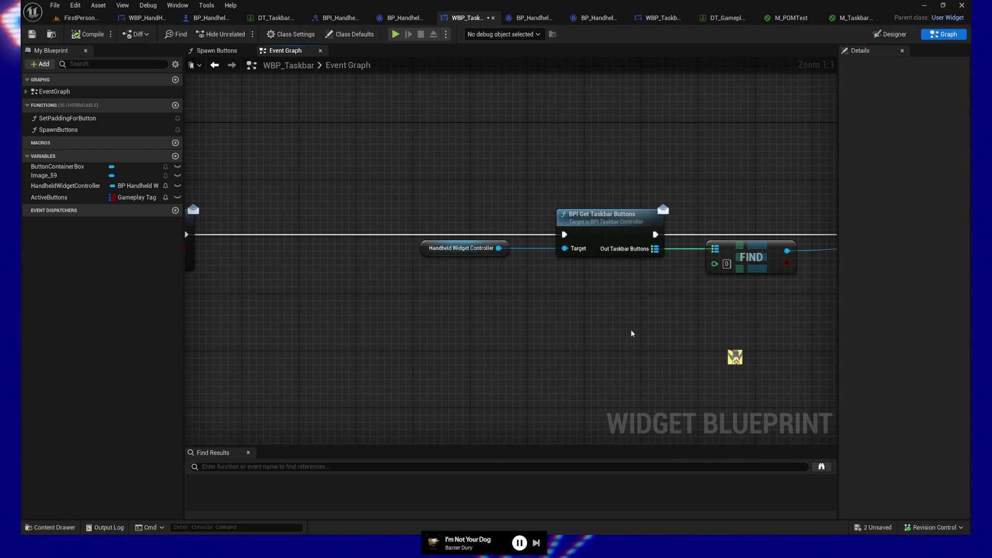
left_click_drag(476, 334, 437, 329)
left_click_drag(328, 200, 457, 289)
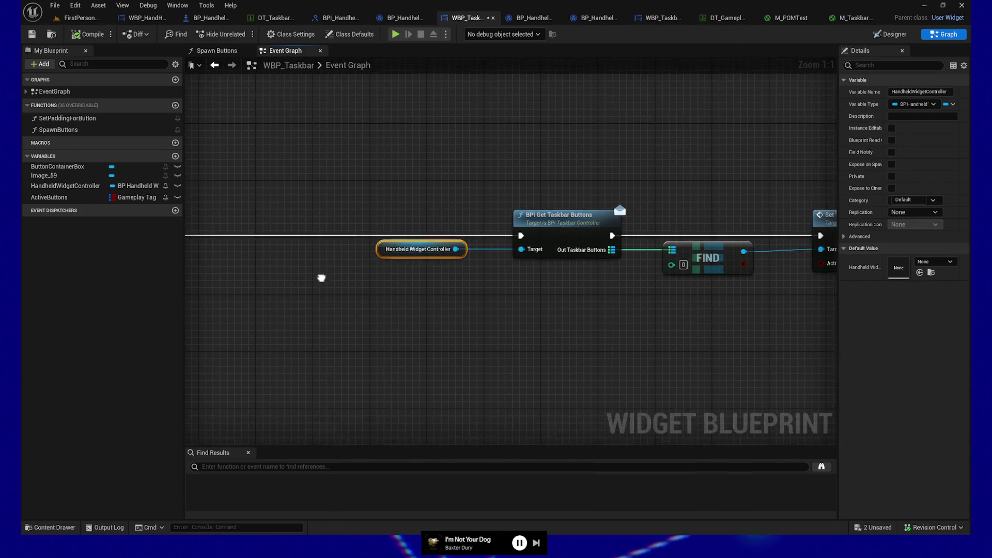
left_click_drag(321, 277, 581, 286)
left_click(361, 226)
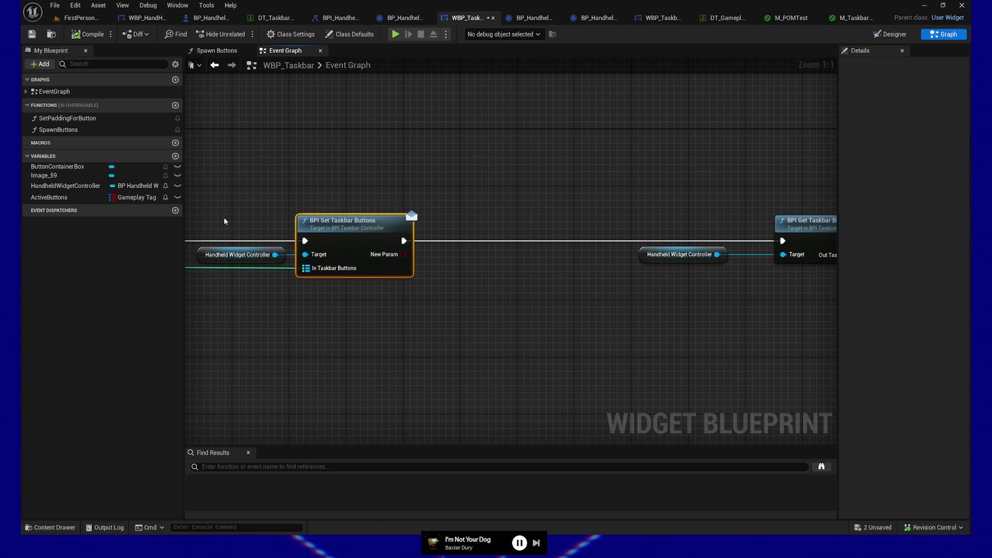
left_click(227, 259)
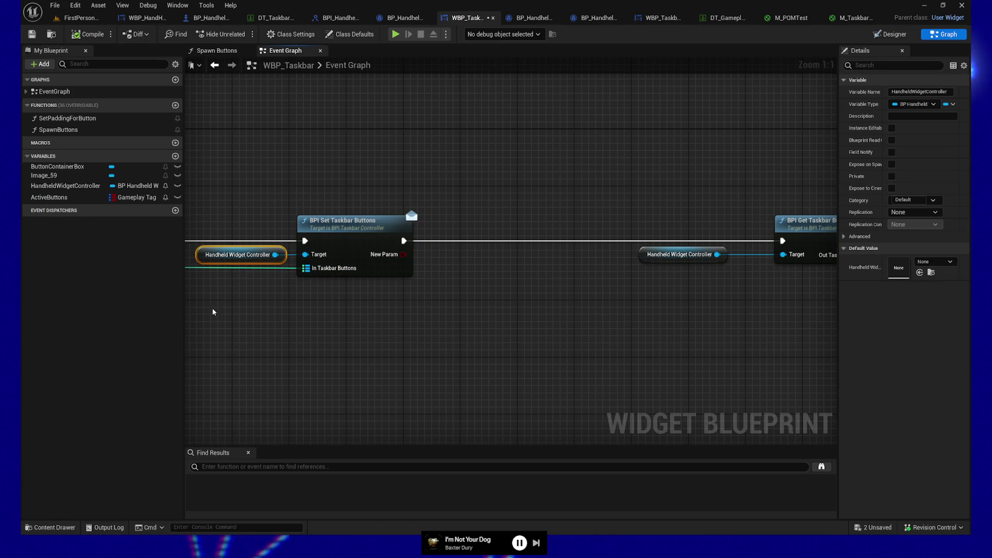
left_click_drag(512, 327, 312, 307)
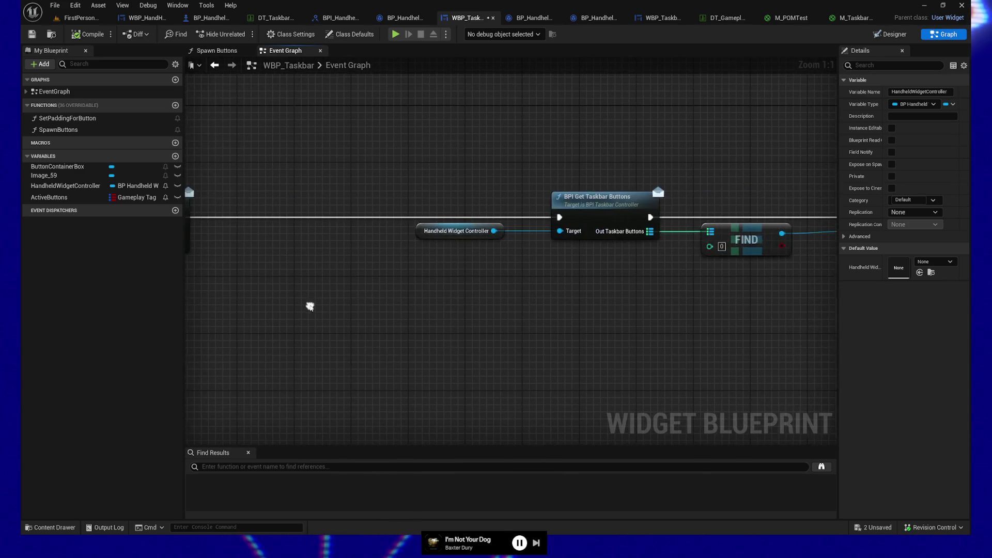
left_click_drag(424, 224, 446, 225)
left_click_drag(479, 298, 314, 298)
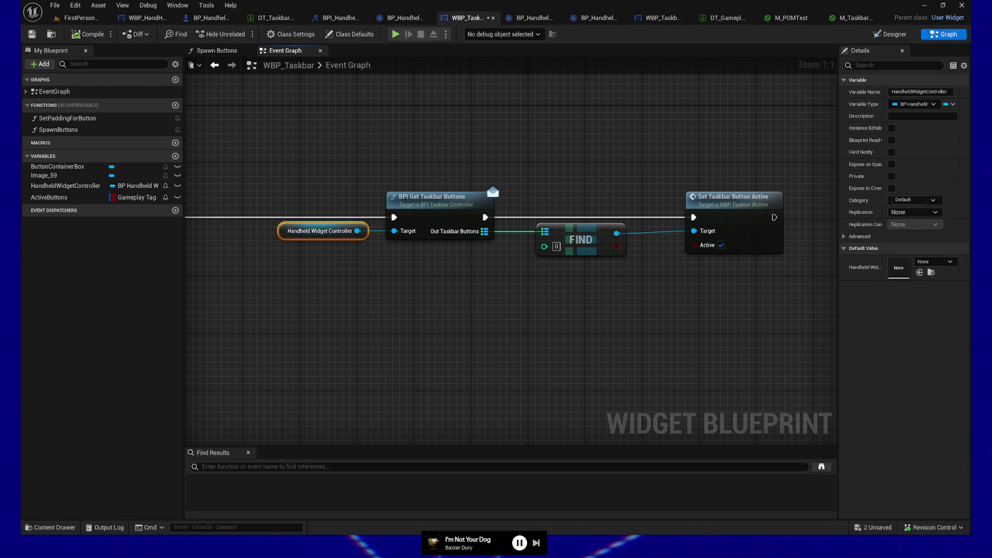
- Group-select the Set and Get Taskbar Buttons calls with their getters, plus FIND and Set Taskbar Button Active
left_click_drag(491, 302, 597, 314)
mouse_move(339, 158)
left_mouse_down()
mouse_move(469, 265)
mouse_move(600, 291)
left_mouse_up()
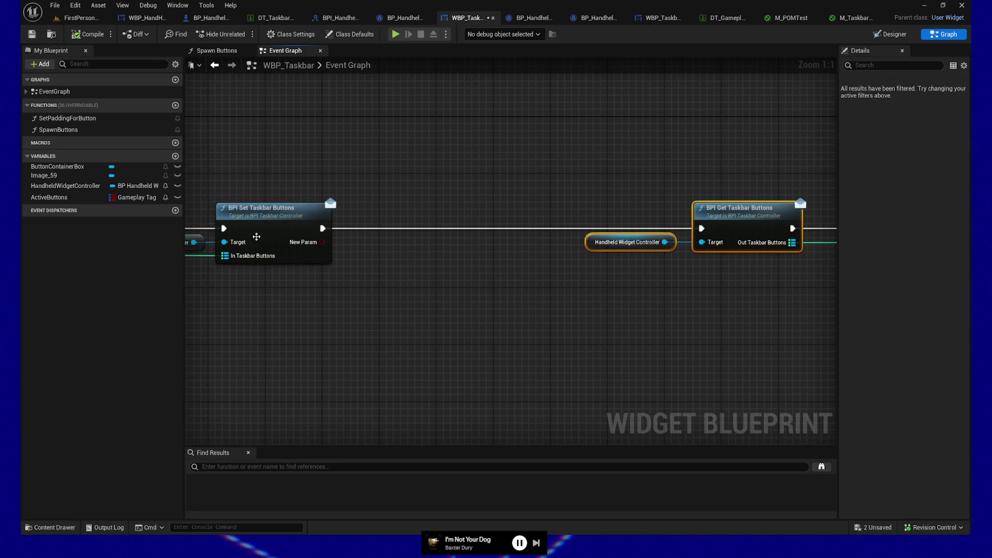
left_click_drag(257, 236, 331, 265)
left_click_drag(275, 182, 419, 286)
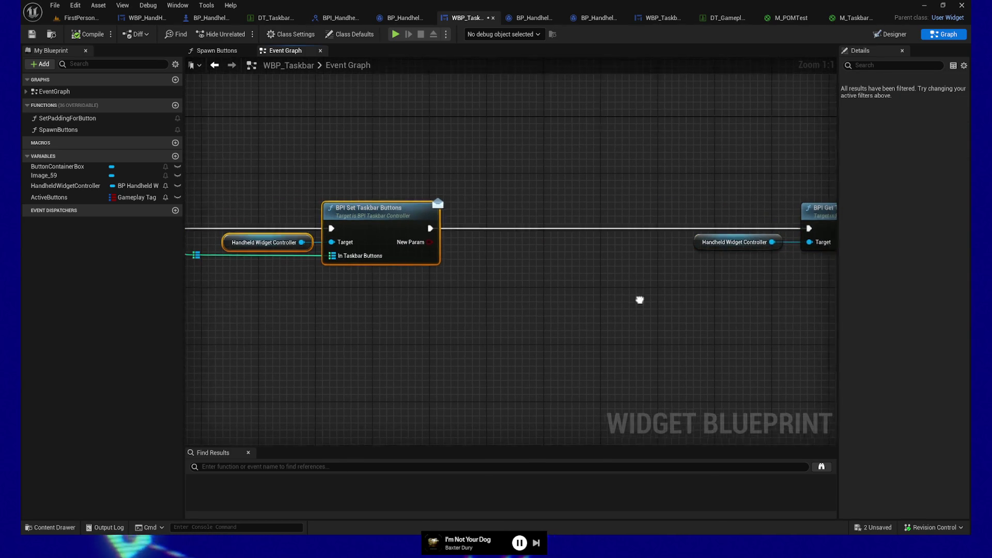
left_click_drag(639, 299, 391, 299)
left_click_drag(450, 200, 667, 308)
left_click_drag(730, 341, 515, 342)
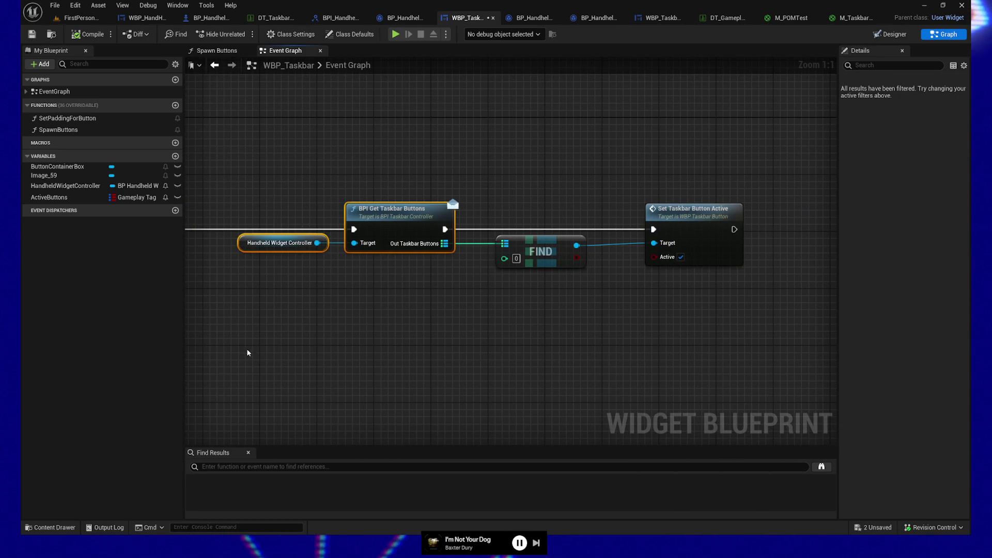
left_click_drag(244, 148, 760, 348)
mouse_move(442, 355)
left_mouse_down()
mouse_move(729, 356)
mouse_move(657, 330)
left_mouse_up()
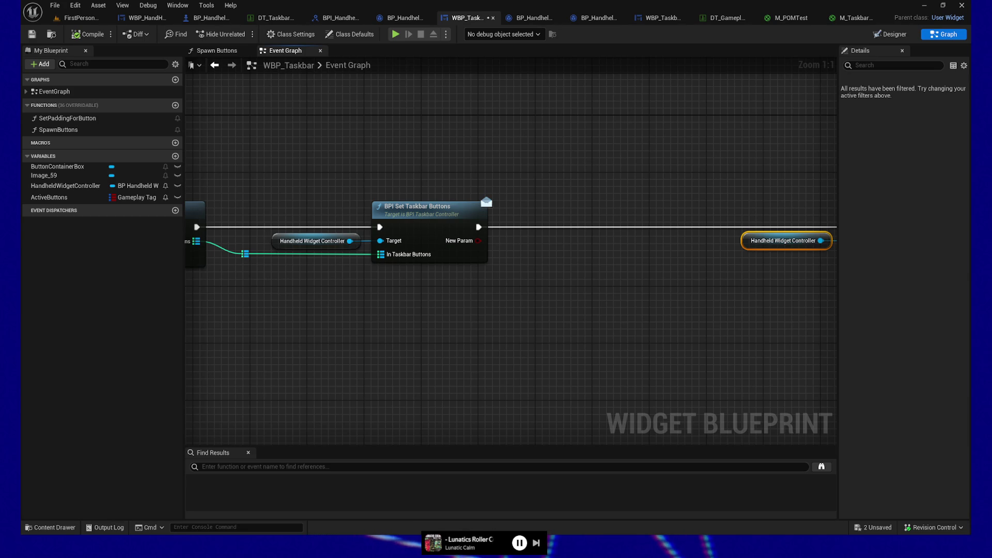
- Pan to the InitializeTaskbar event and review its save/load question comment box
left_click(541, 357)
mouse_move(414, 321)
left_mouse_down()
mouse_move(284, 321)
mouse_move(504, 294)
left_mouse_up()
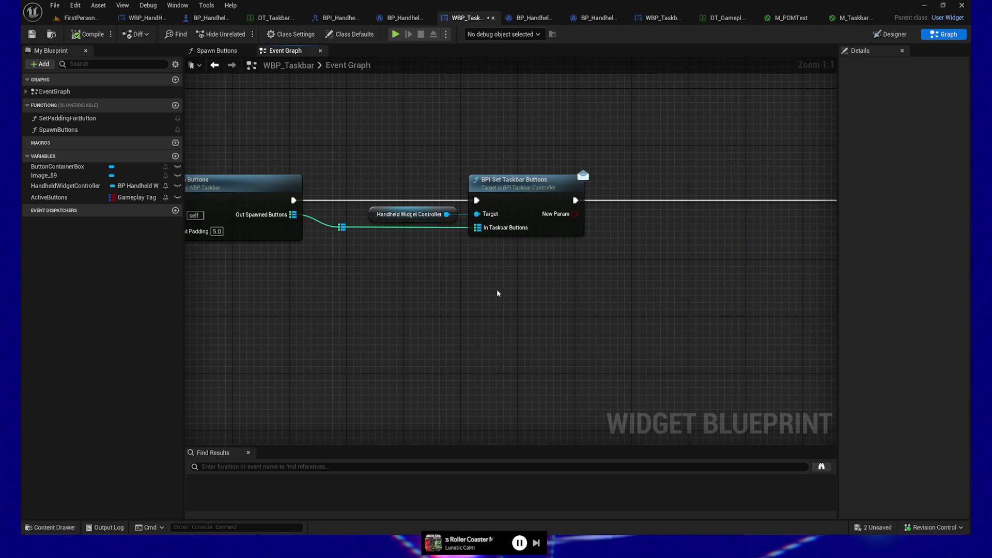
left_click_drag(486, 290, 677, 286)
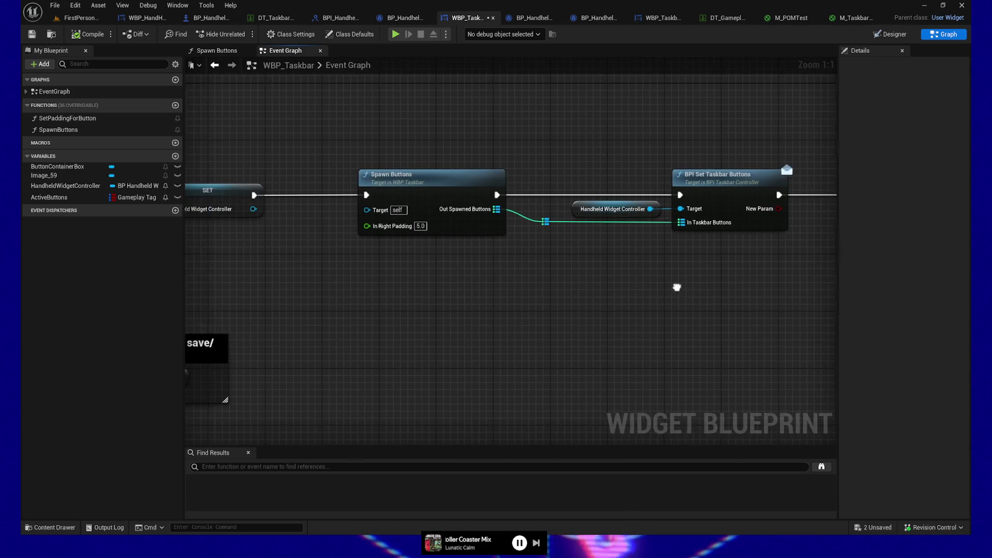
mouse_move(549, 304)
left_mouse_down()
mouse_move(754, 306)
mouse_move(738, 307)
left_mouse_up()
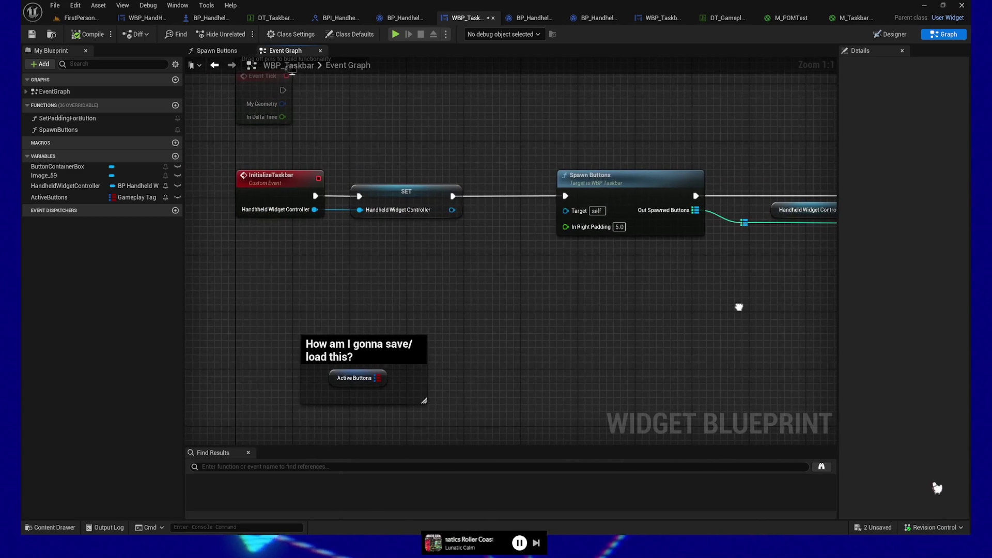
right_click(738, 307)
left_click(678, 304)
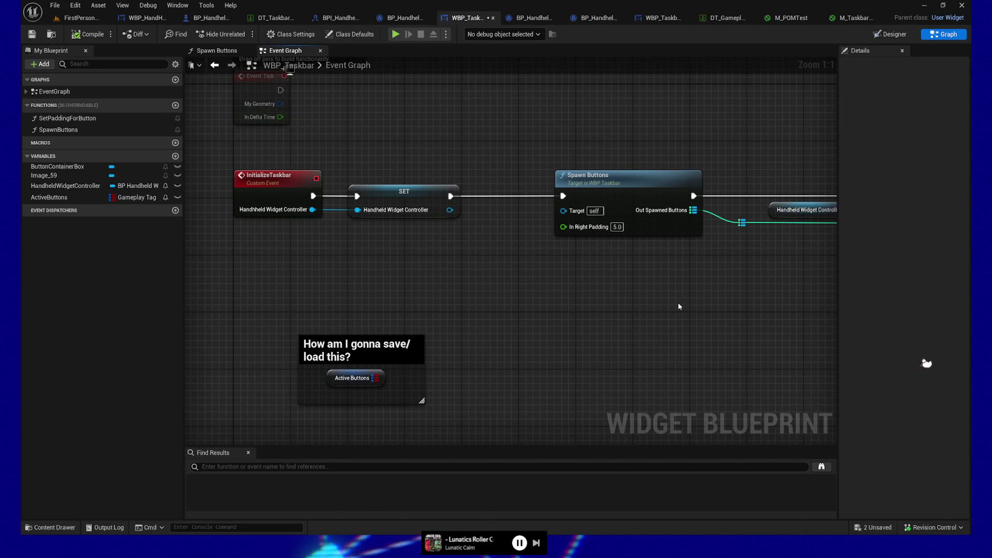
left_click_drag(754, 309, 708, 313)
left_click_drag(232, 313, 467, 443)
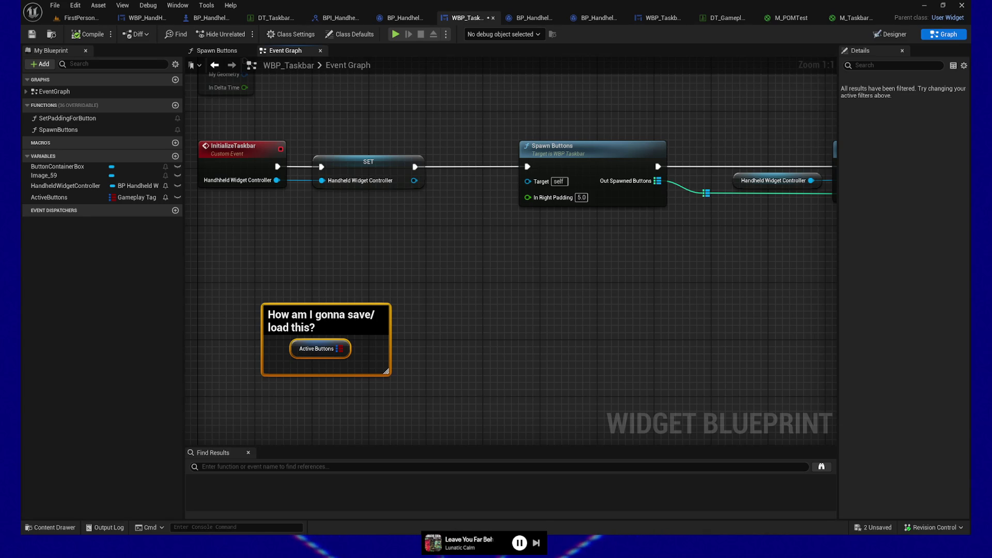
left_click(524, 376)
- Return the view to Spawn Buttons and Set Taskbar Buttons and save WBP_Taskbar
left_click_drag(521, 274, 366, 309)
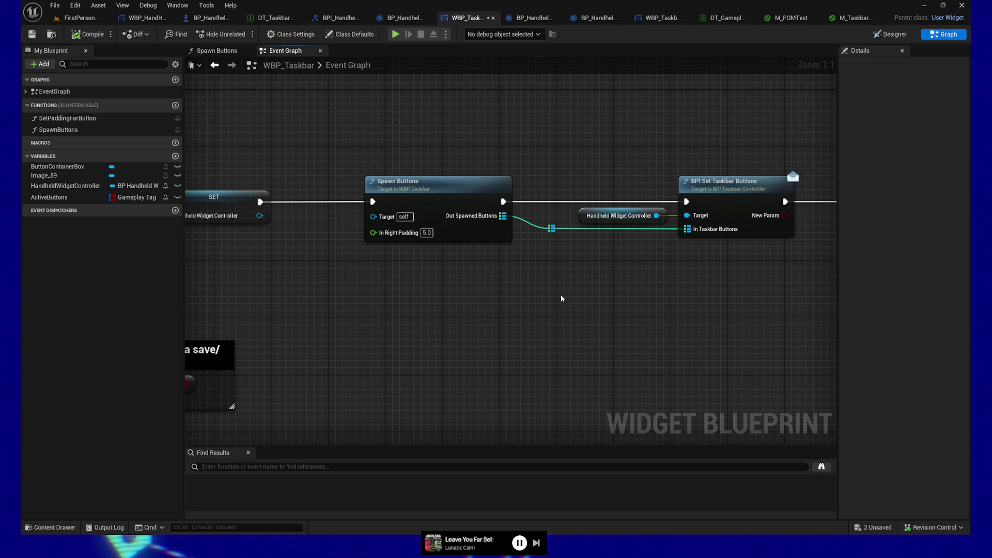
mouse_move(378, 296)
left_mouse_down()
mouse_move(635, 262)
mouse_move(589, 266)
mouse_move(709, 279)
mouse_move(553, 295)
left_mouse_up()
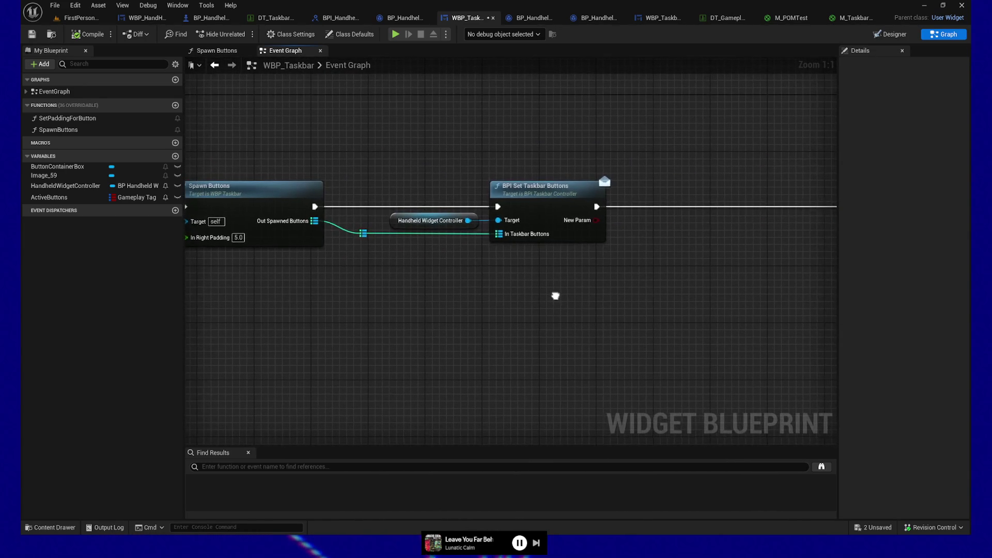
left_click(32, 35)
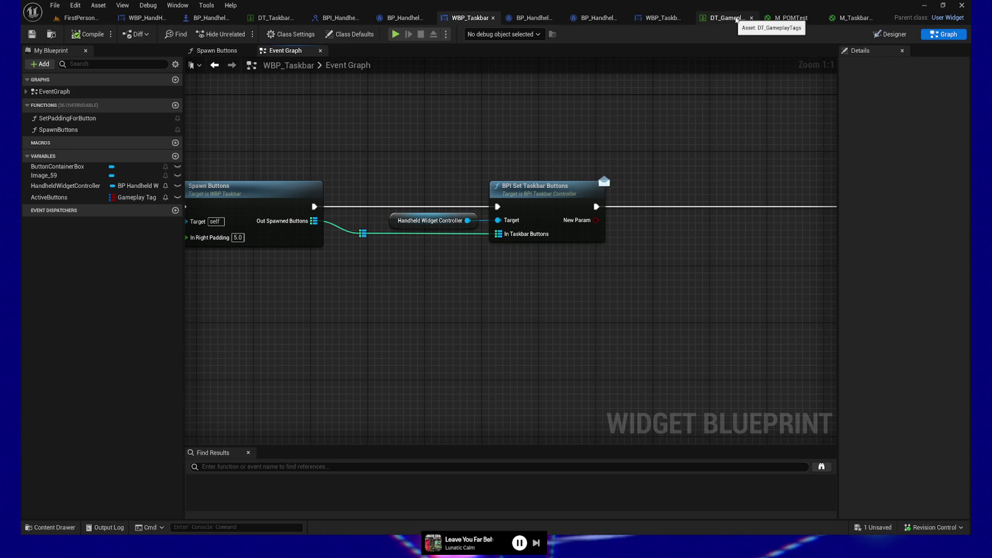
- Close the DT_GameplayTags, taskbar data table, BPI_HandheldCommand and BP_HandheldCommand_Next/Previous editor tabs
left_click(753, 19)
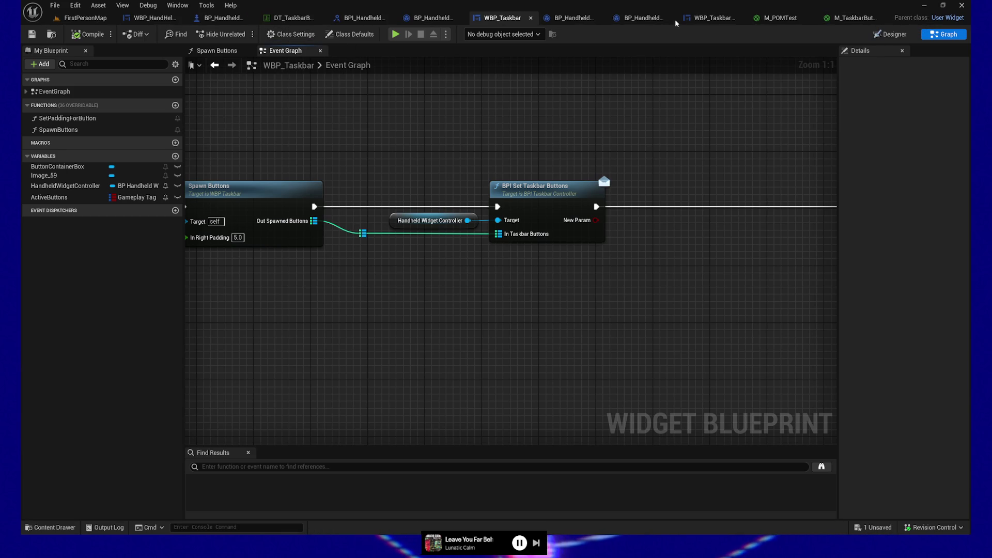
left_click(320, 19)
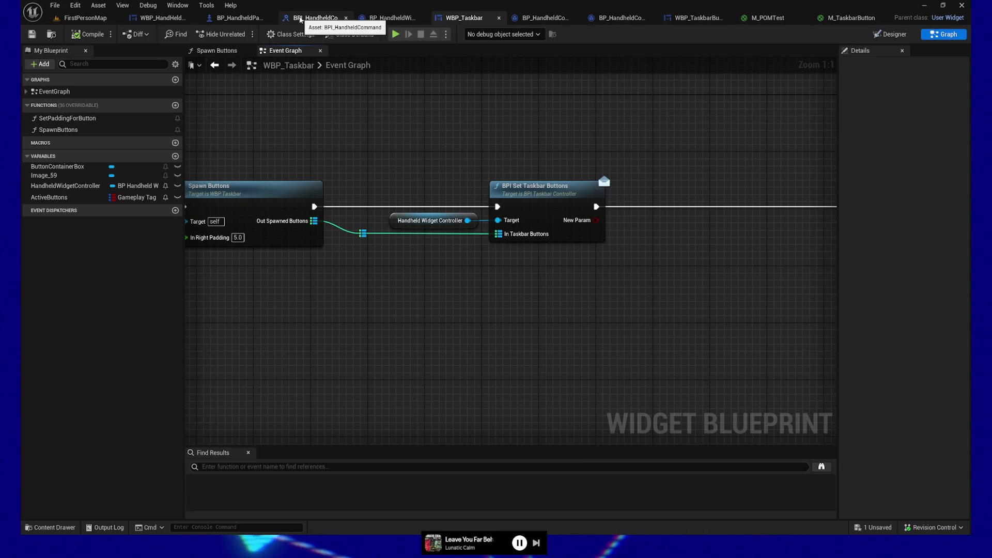
left_click(346, 18)
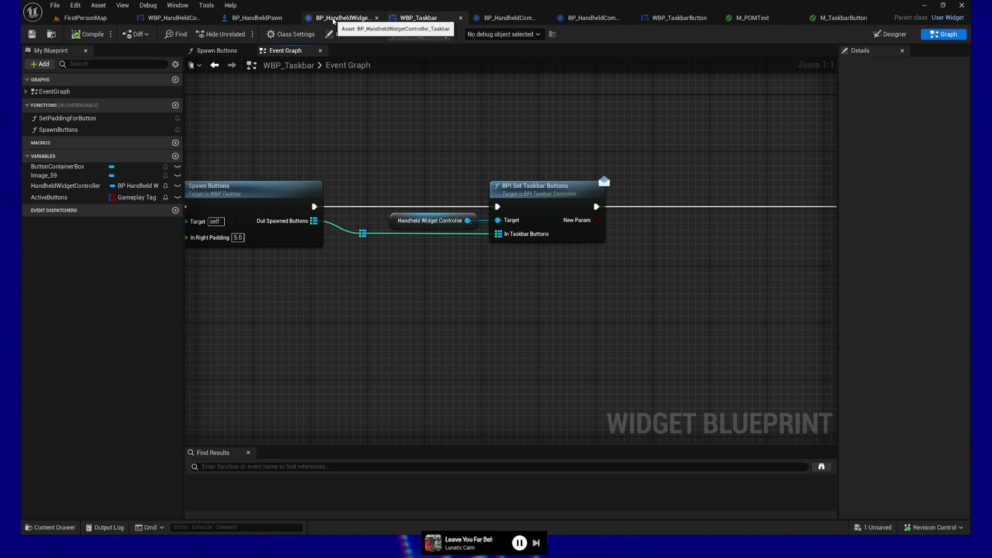
left_click(629, 18)
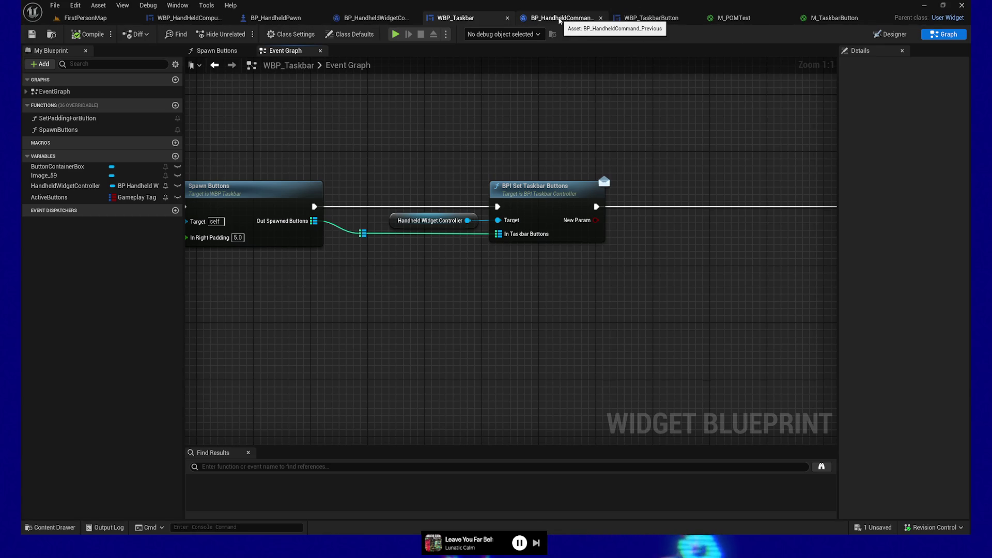
left_click(601, 18)
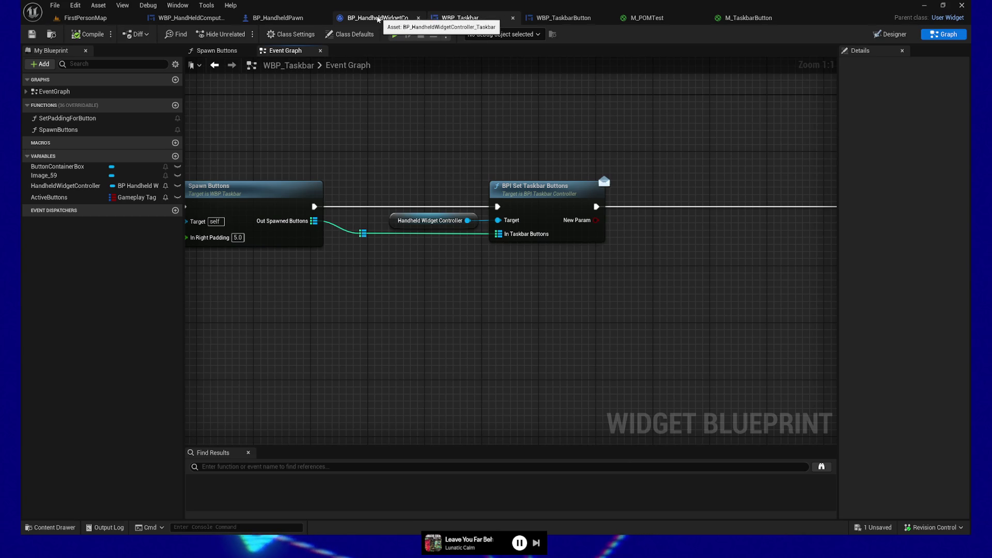
- Open BP_HandheldWidgetController_Taskbar and frame the three nodes of its BPI Set Taskbar Buttons function
left_click(375, 18)
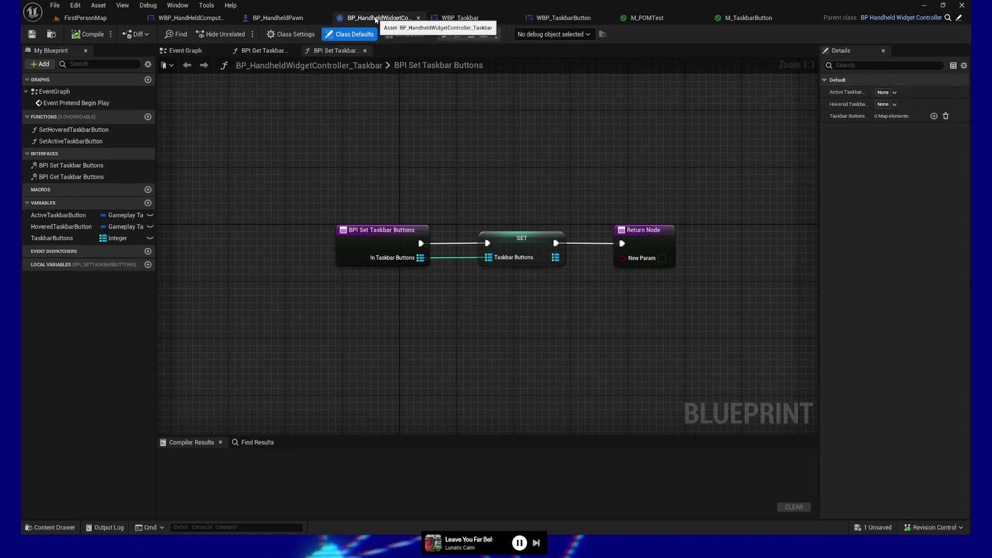
left_click_drag(412, 153, 374, 155)
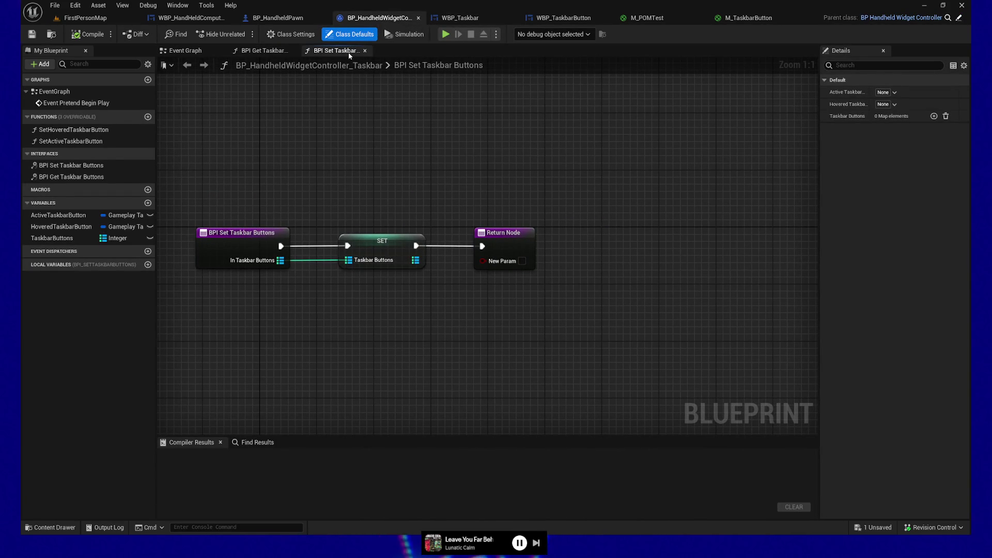
left_click_drag(229, 175, 646, 350)
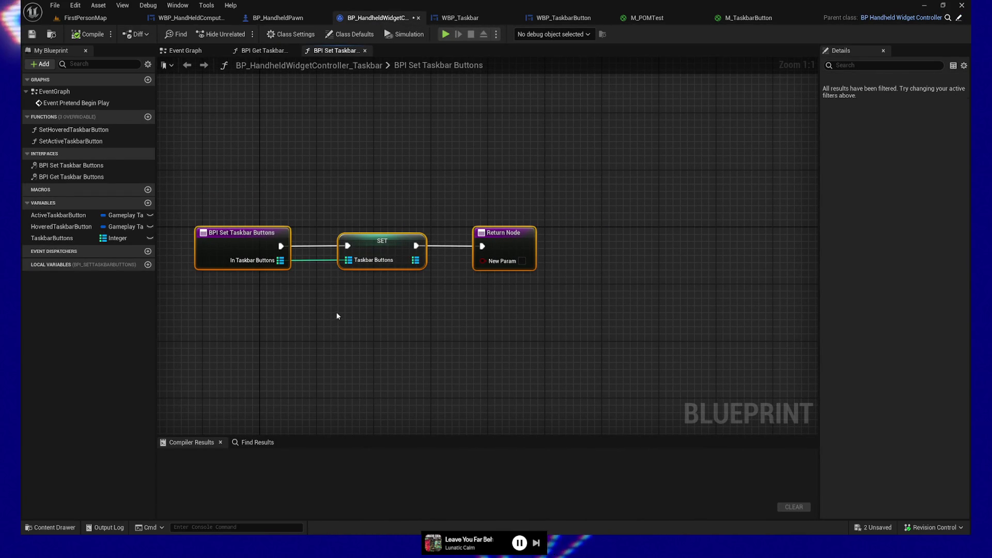
left_click_drag(381, 330, 496, 328)
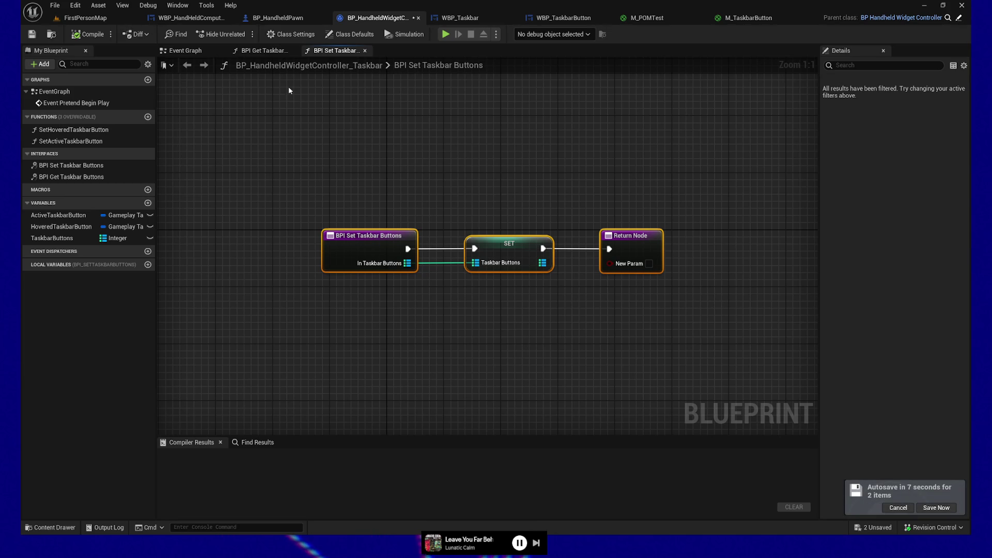
- In BPI Get Taskbar Buttons, move the Taskbar Buttons getter beside the return node, then return to Event Graph
left_click(255, 51)
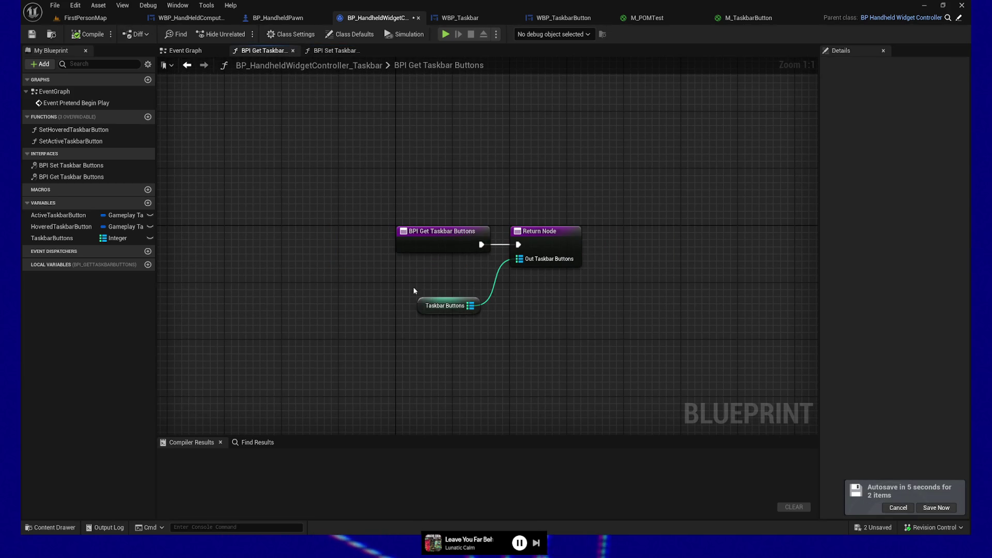
left_click_drag(445, 305, 452, 262)
left_click_drag(368, 197, 461, 278)
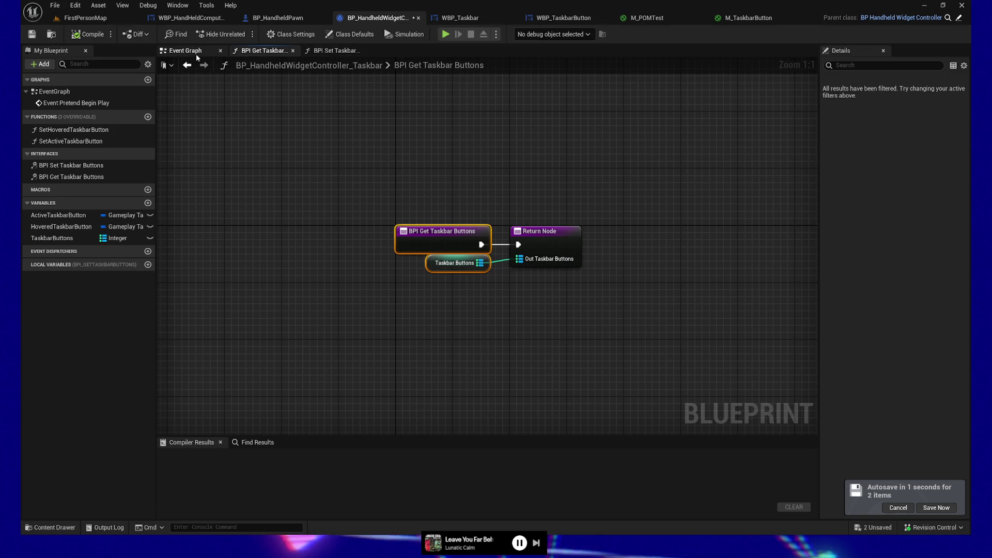
left_click(197, 52)
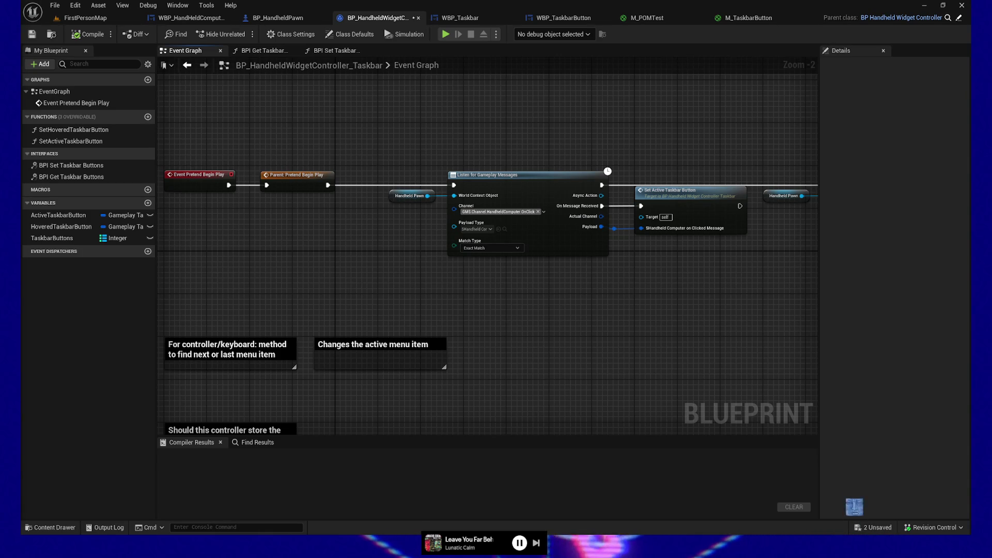
left_click_drag(857, 454, 853, 257)
left_click_drag(846, 207, 840, 100)
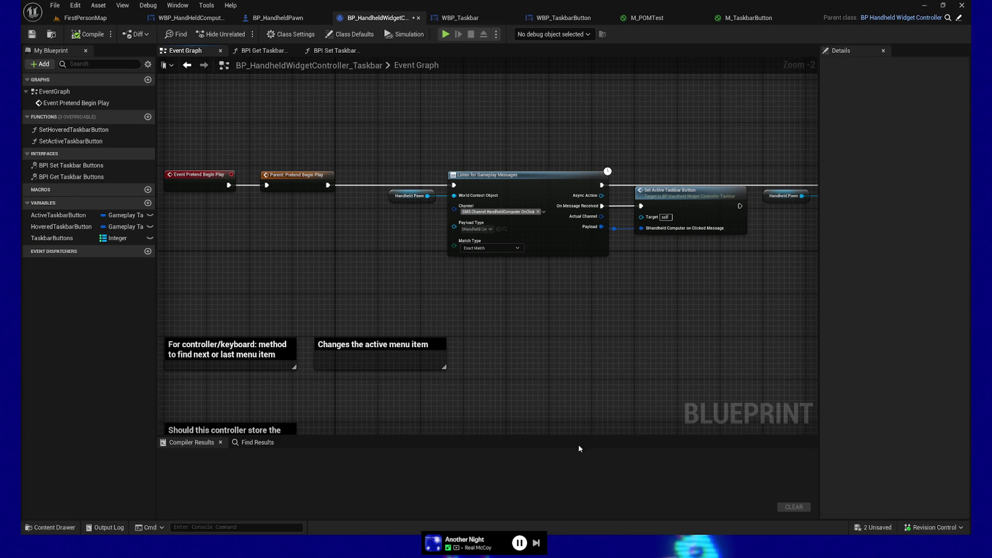
left_click_drag(569, 383, 298, 366)
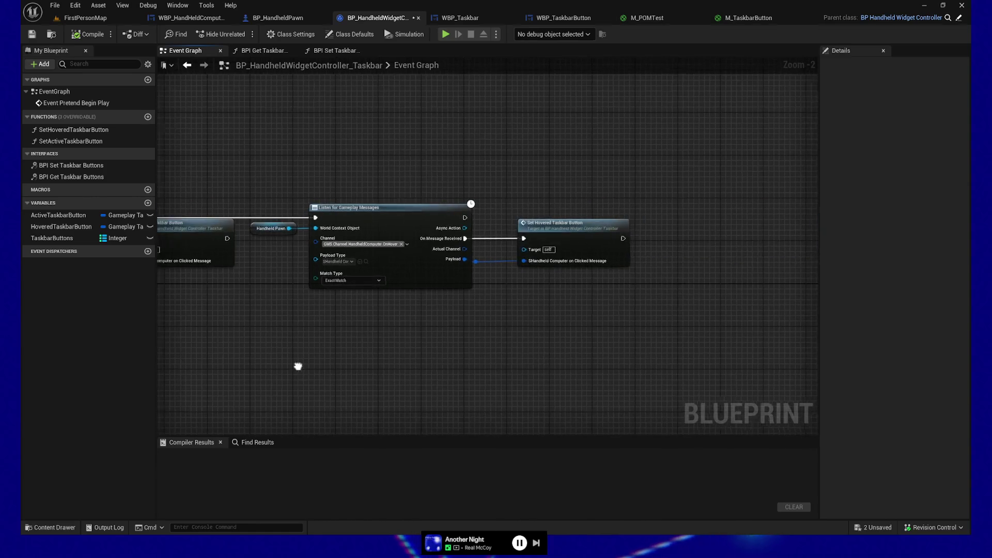
scroll(504, 357, "up", 1)
left_click_drag(419, 376, 562, 376)
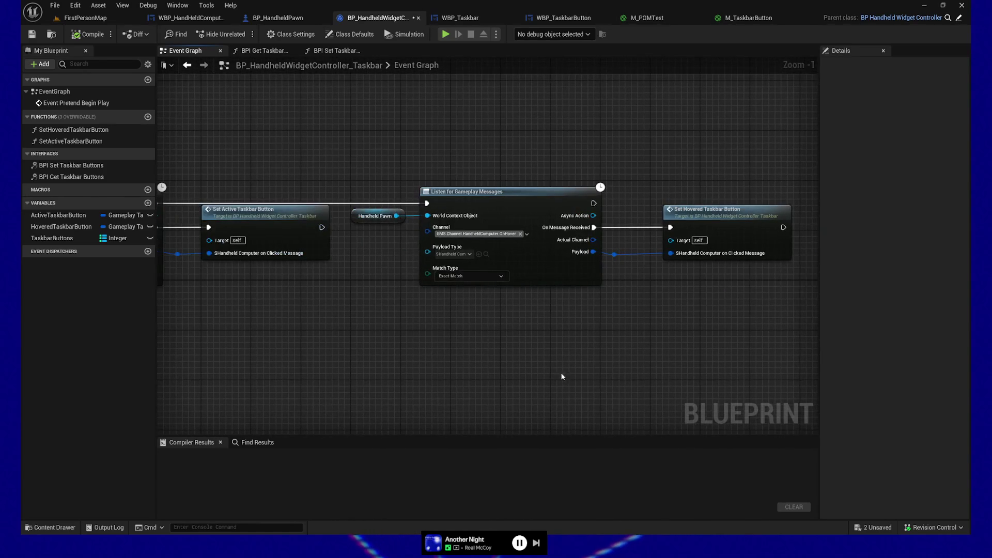
mouse_move(401, 169)
left_mouse_down()
mouse_move(573, 334)
mouse_move(676, 366)
left_mouse_up()
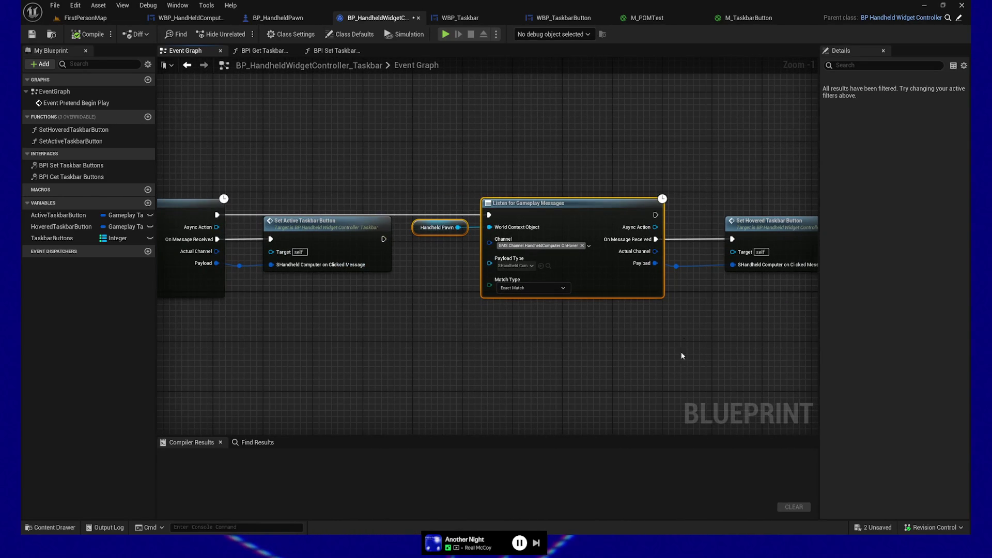
- Add a reroute on the Payload wire, then try and delete a Break SHandheldComputerOnClickedMessage node
double_click(677, 265)
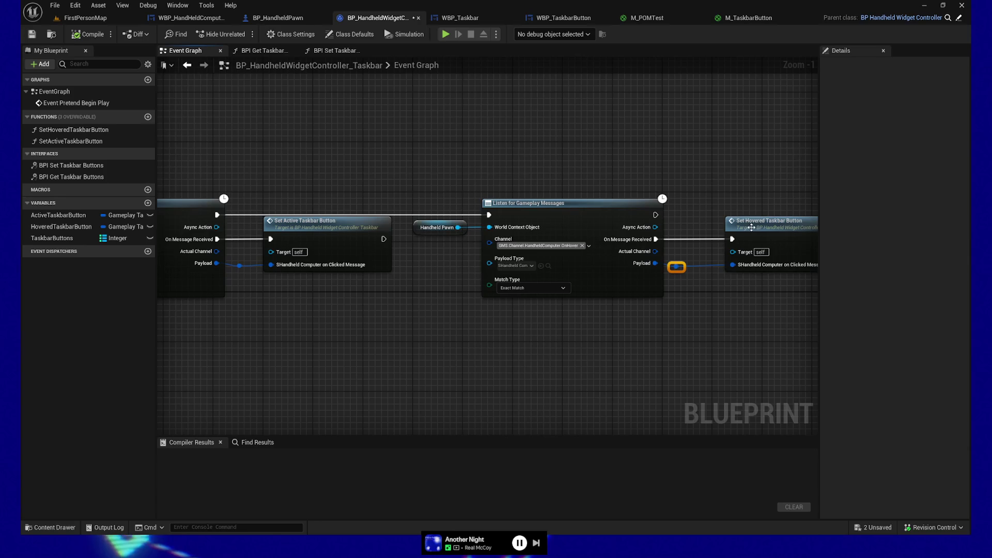
left_click(741, 242, "ctrl")
left_click_drag(678, 266, 715, 345)
type("break")
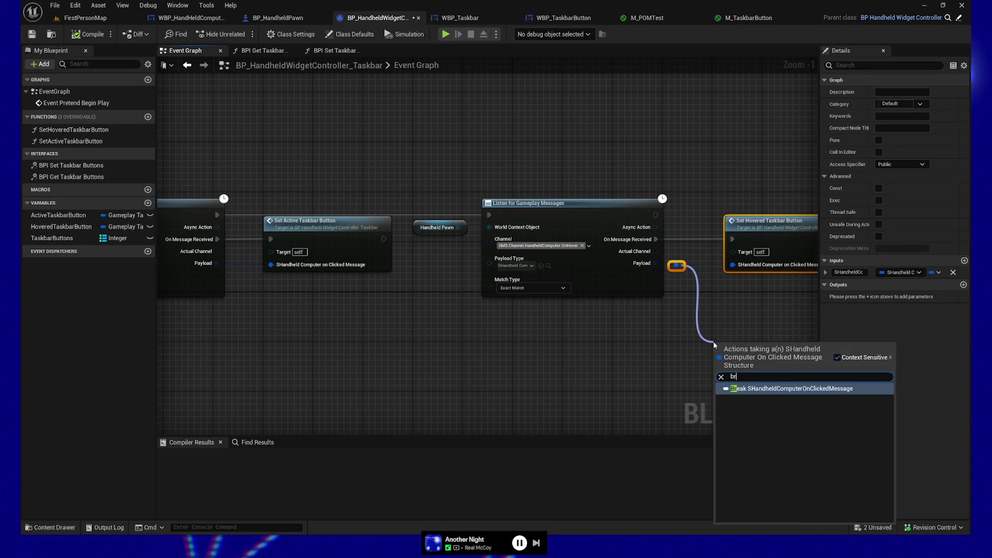
left_click(806, 388)
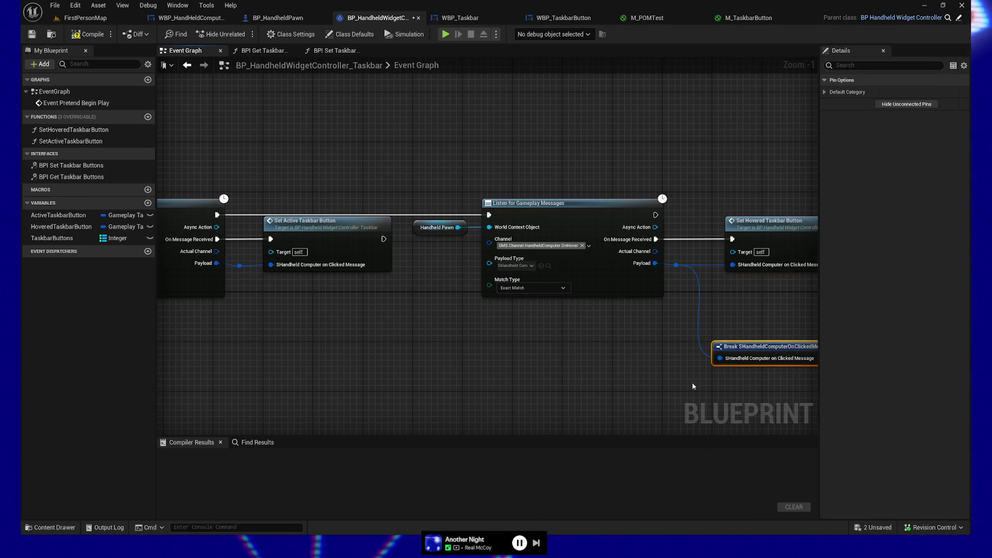
left_click_drag(693, 382, 535, 386)
key("Delete")
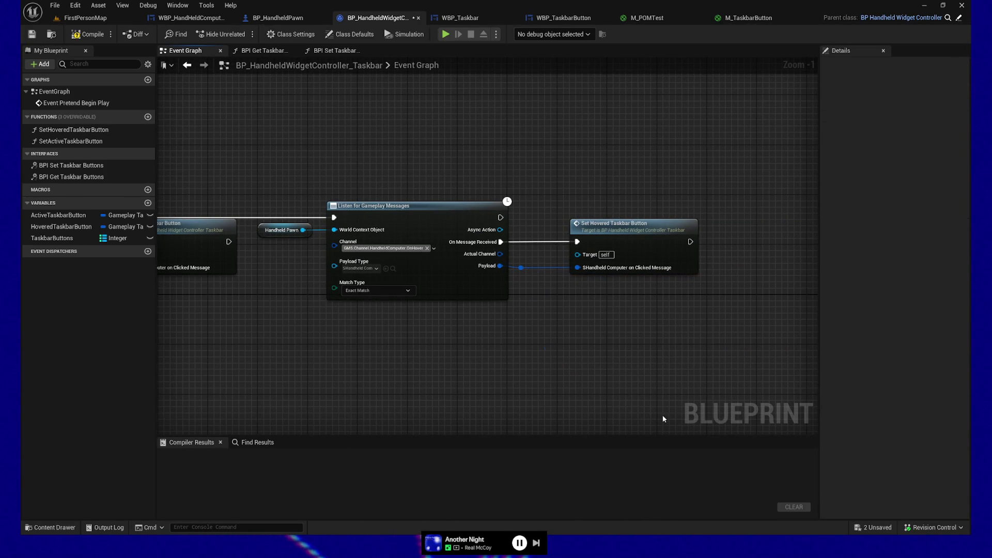
- Pan to the OnHover listener and open the Set Hovered Taskbar Button function graph
mouse_move(231, 387)
left_mouse_down()
mouse_move(646, 313)
mouse_move(505, 297)
mouse_move(565, 319)
mouse_move(269, 362)
left_mouse_up()
left_click_drag(647, 123, 694, 261)
double_click(677, 170)
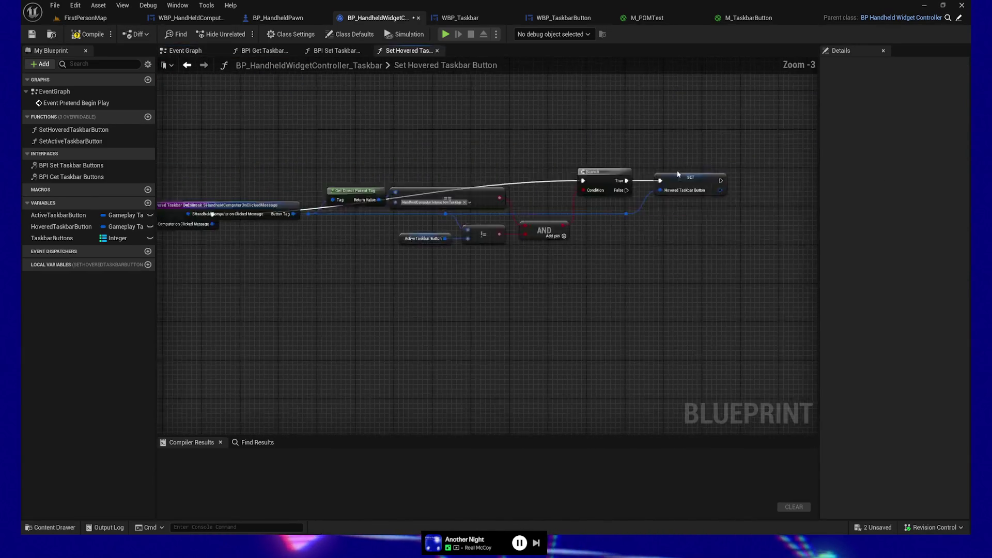
- Move the function entry node left, clear of the Break node, and zoom to 1:1
left_click_drag(332, 352, 383, 381)
mouse_move(259, 284)
left_mouse_down()
mouse_move(241, 245)
mouse_move(208, 250)
left_mouse_up()
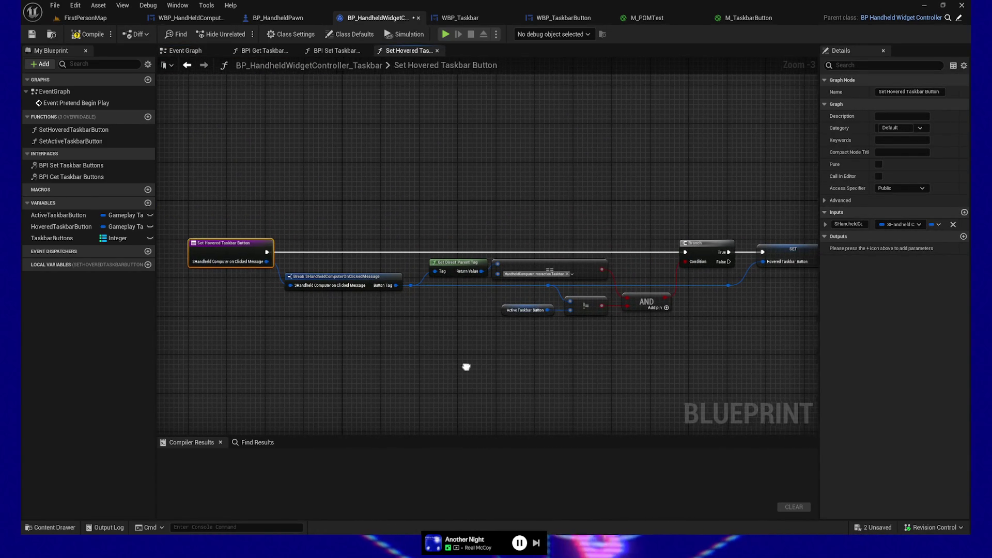
left_click_drag(466, 365, 432, 374)
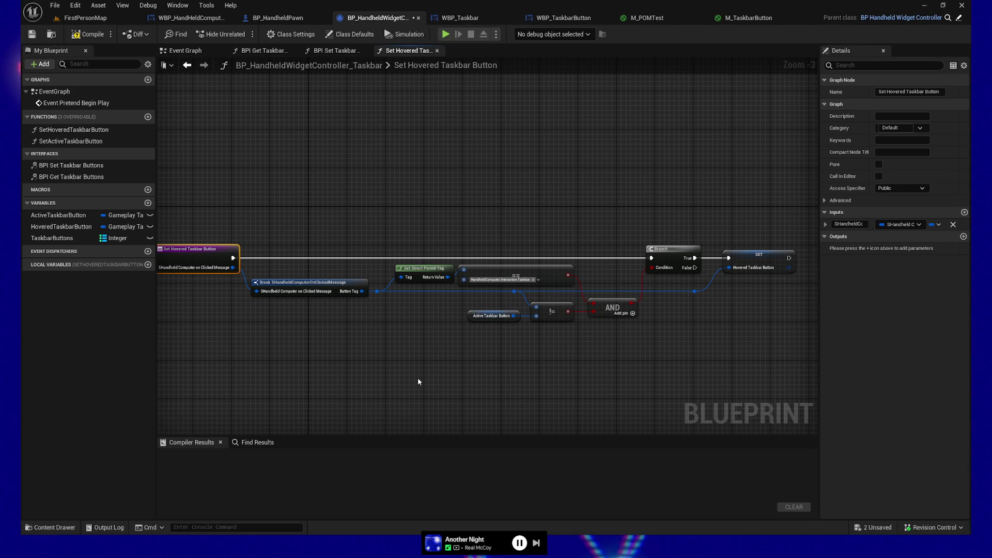
scroll(391, 349, "up", 3)
- Review the Branch, SET HoveredTaskbarButton, Active Taskbar Button getter and TaskbarButtons variable, then return to Event Graph
mouse_move(386, 348)
left_mouse_down()
mouse_move(388, 368)
mouse_move(225, 390)
left_mouse_up()
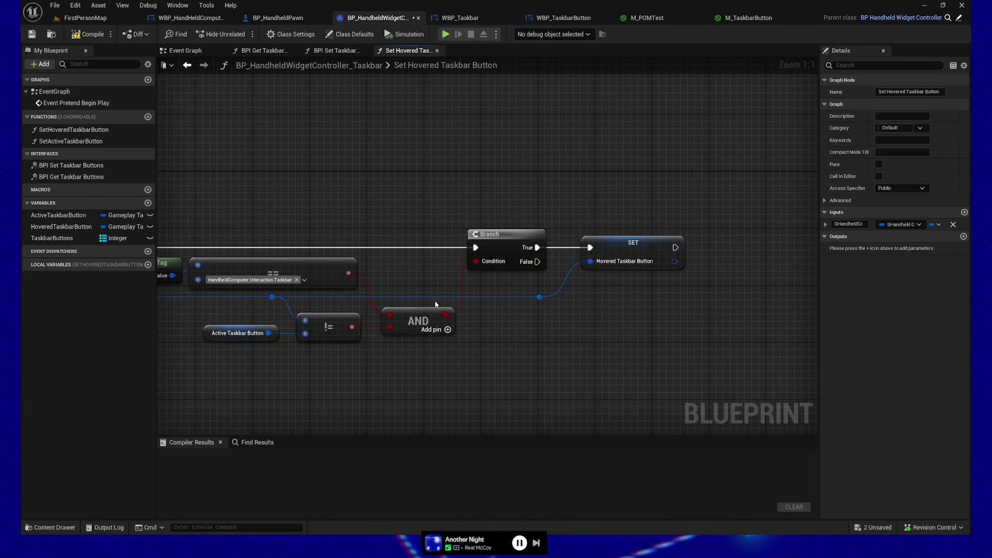
left_click_drag(635, 285, 651, 318)
left_click_drag(264, 381, 387, 377)
left_click(370, 333)
left_click_drag(373, 336, 472, 334)
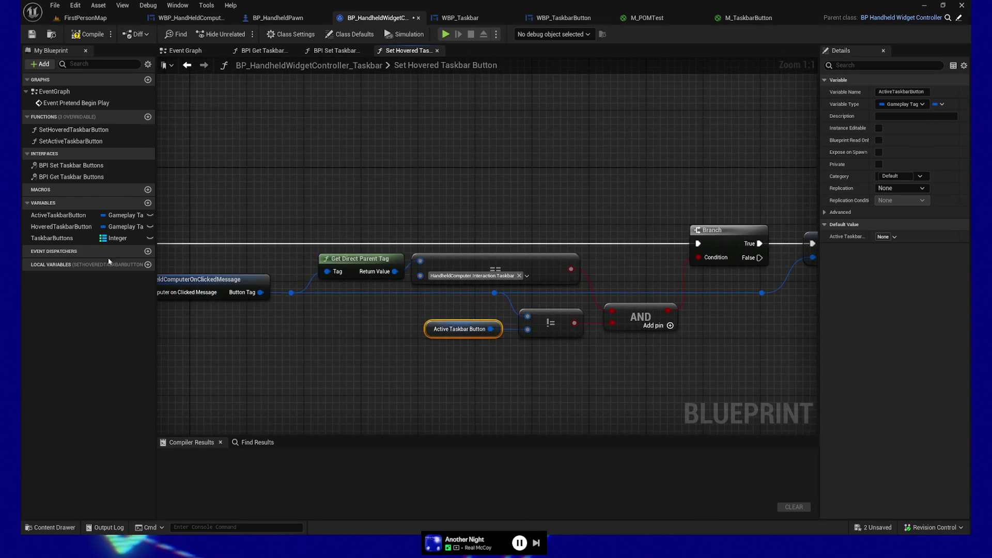
left_click(68, 239)
mouse_move(648, 359)
left_mouse_down()
mouse_move(350, 356)
mouse_move(725, 324)
mouse_move(425, 332)
left_mouse_up()
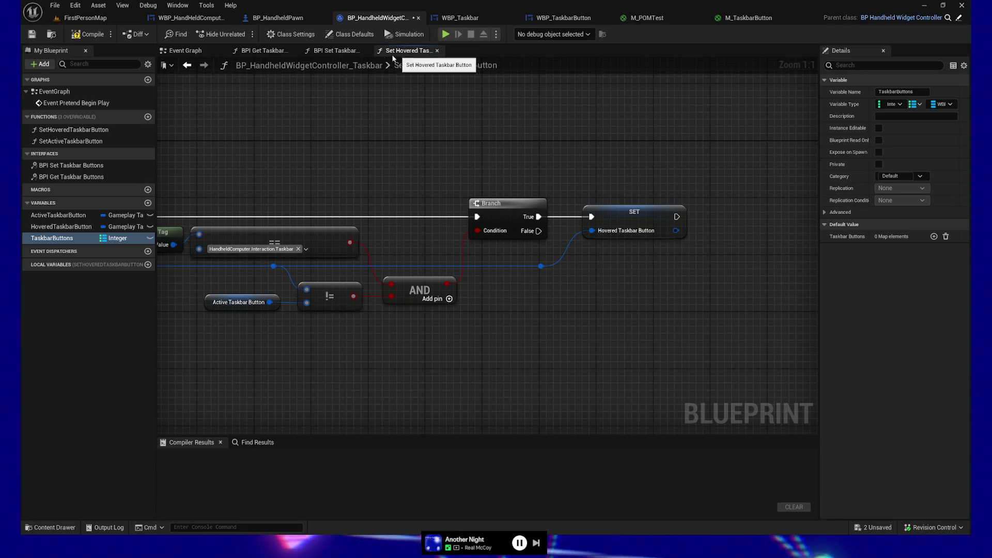
left_click(196, 50)
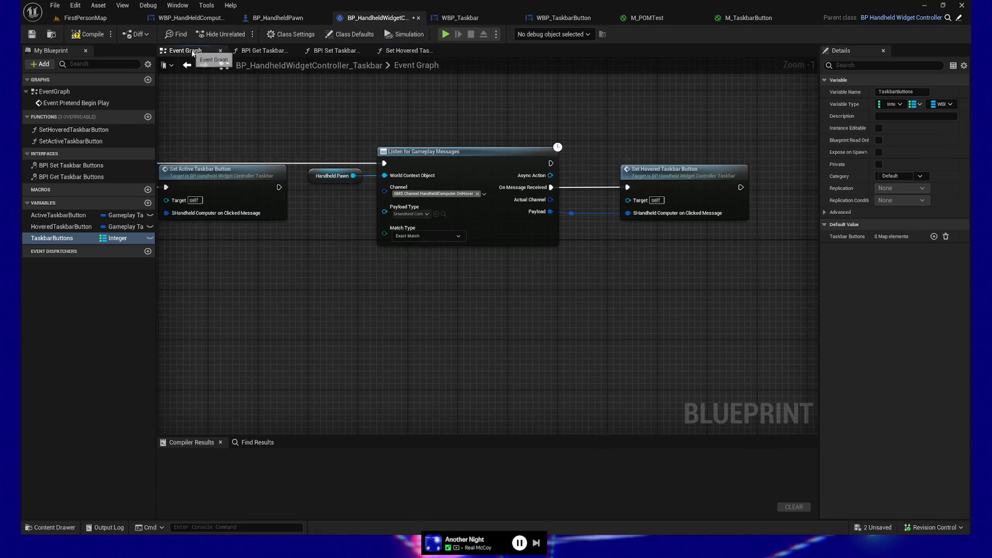
double_click(475, 181)
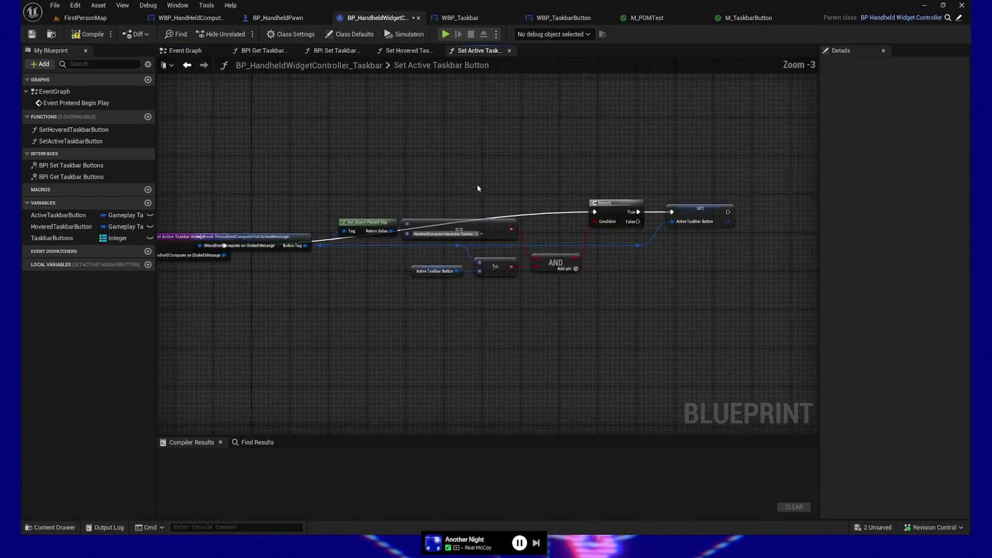
left_click_drag(213, 253, 187, 219)
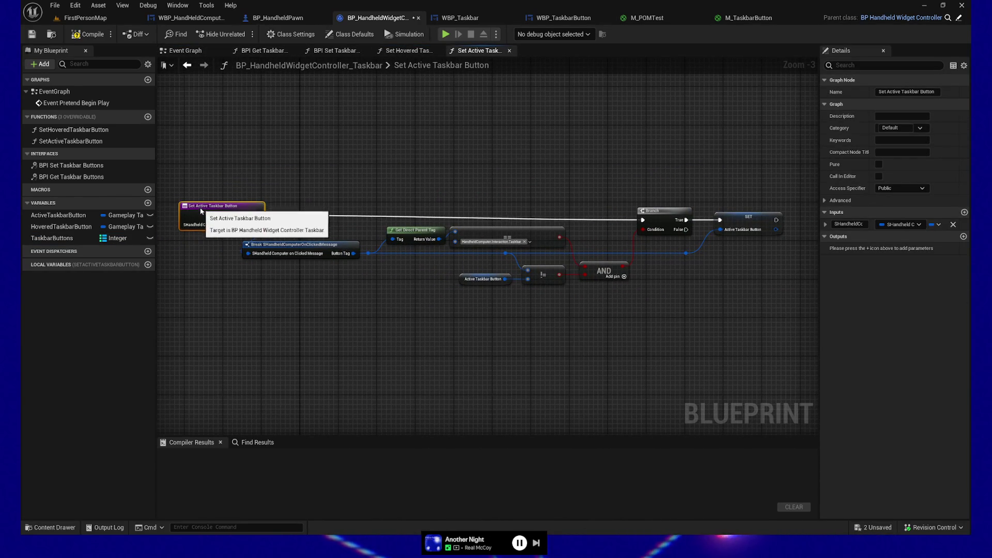
left_click_drag(240, 212, 219, 212)
left_click_drag(326, 183, 324, 184)
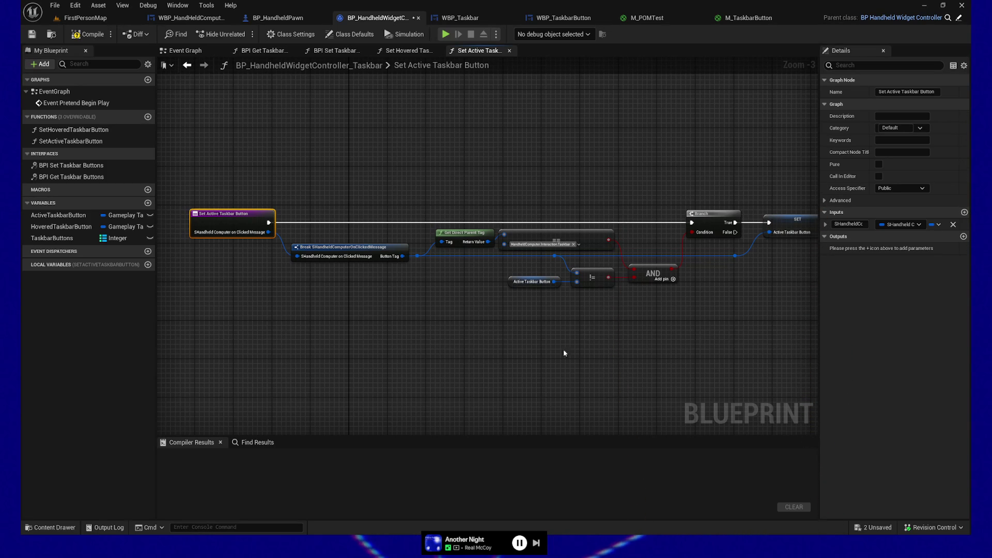
left_click(88, 34)
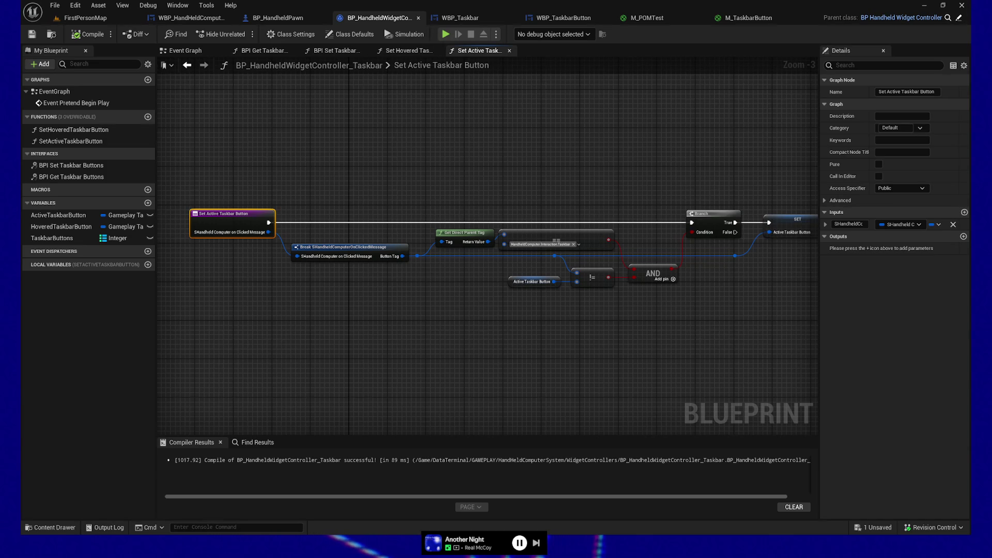
left_click(469, 340)
left_click_drag(554, 339, 517, 336)
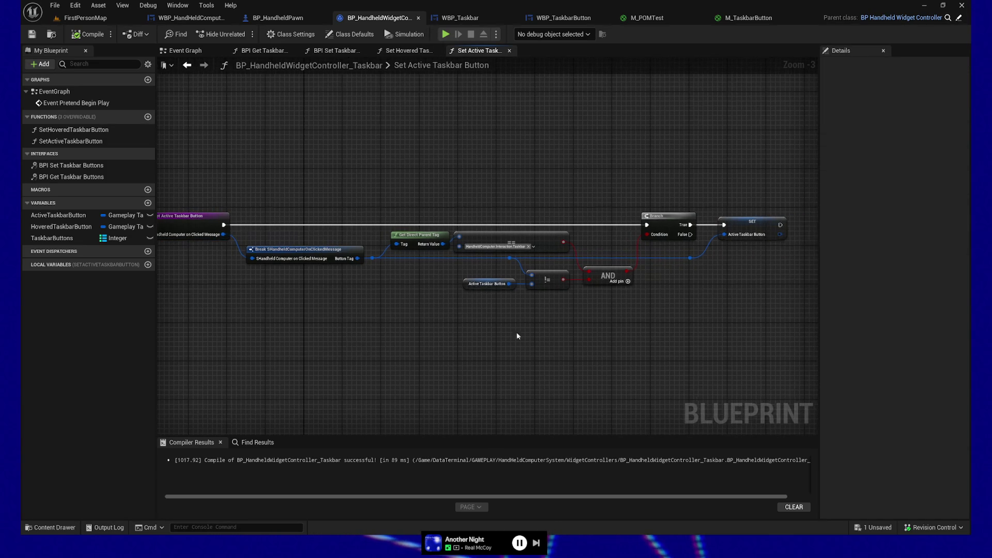
left_click_drag(642, 334, 469, 344)
left_click_drag(357, 350, 507, 344)
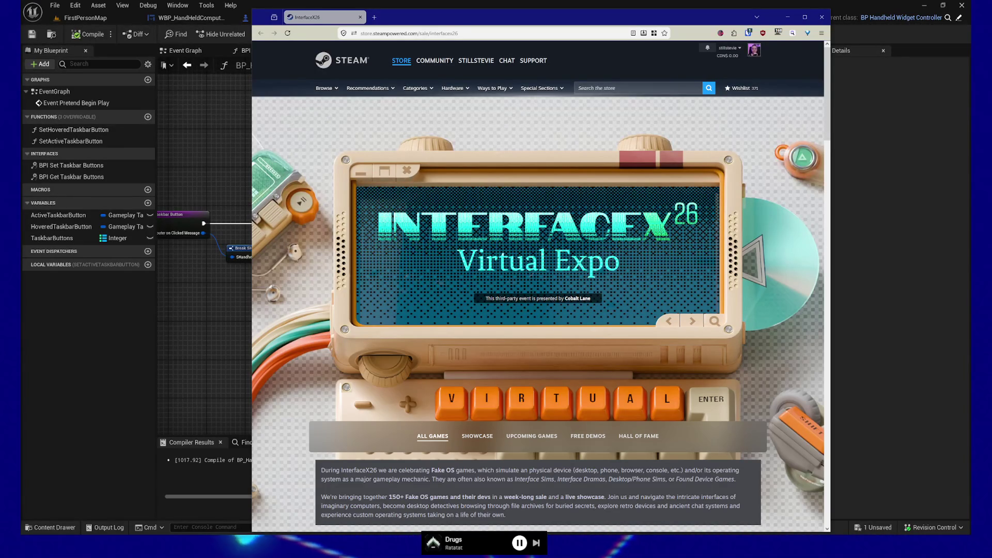
- Close the browser window showing the Steam InterfaceX26 Virtual Expo page
left_click(813, 5)
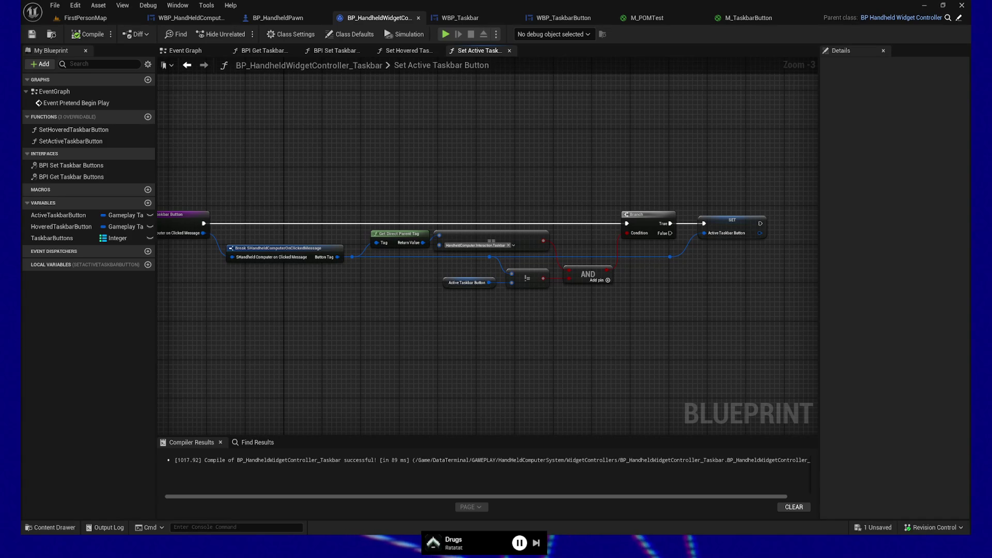
- In the Event Graph, select the three comment boxes and nudge them down one notch with the arrow keys
mouse_move(399, 279)
left_mouse_down()
mouse_move(433, 348)
mouse_move(558, 332)
mouse_move(472, 345)
left_mouse_up()
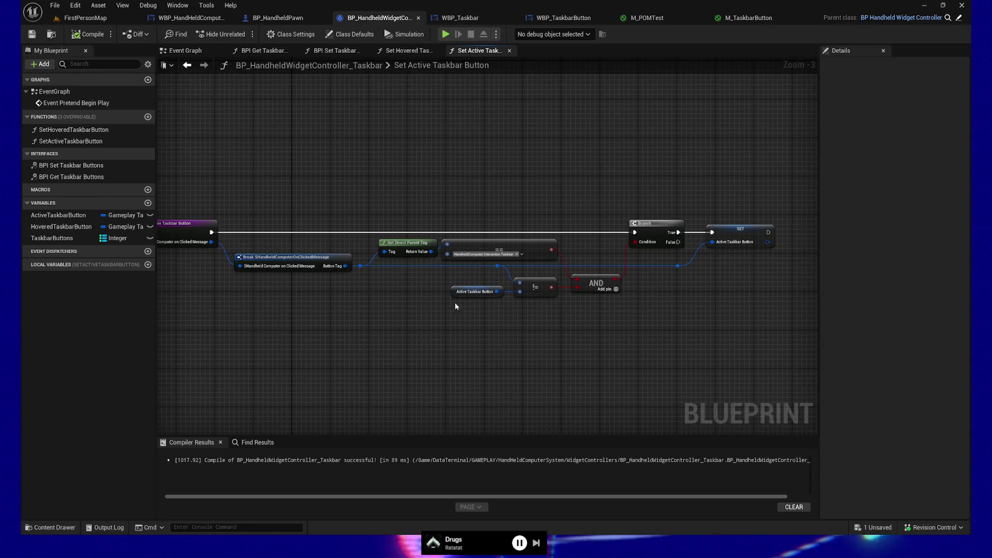
left_click(181, 50)
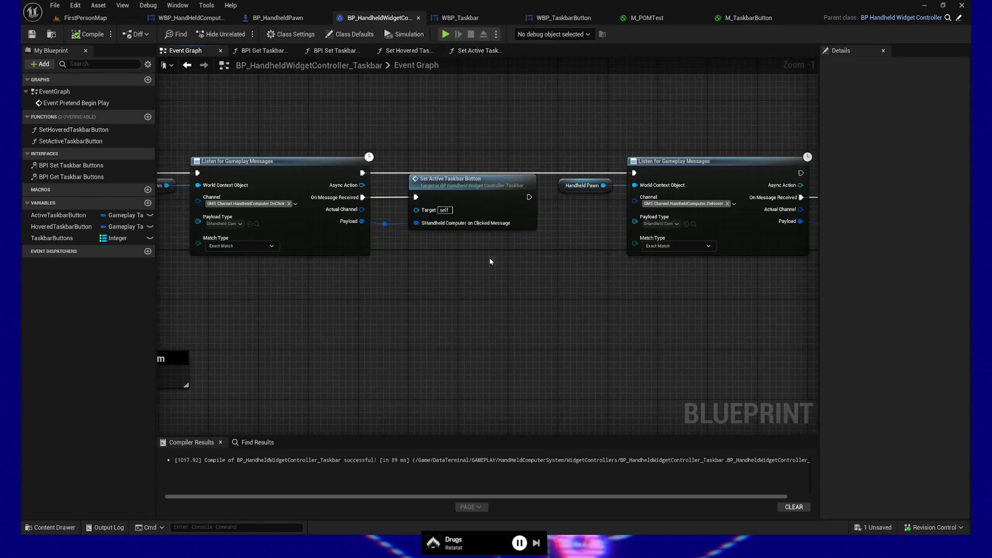
mouse_move(485, 323)
left_mouse_down()
mouse_move(339, 327)
mouse_move(526, 336)
mouse_move(416, 324)
mouse_move(551, 344)
mouse_move(560, 277)
mouse_move(556, 361)
mouse_move(599, 259)
left_mouse_up()
scroll(598, 258, "down", 1)
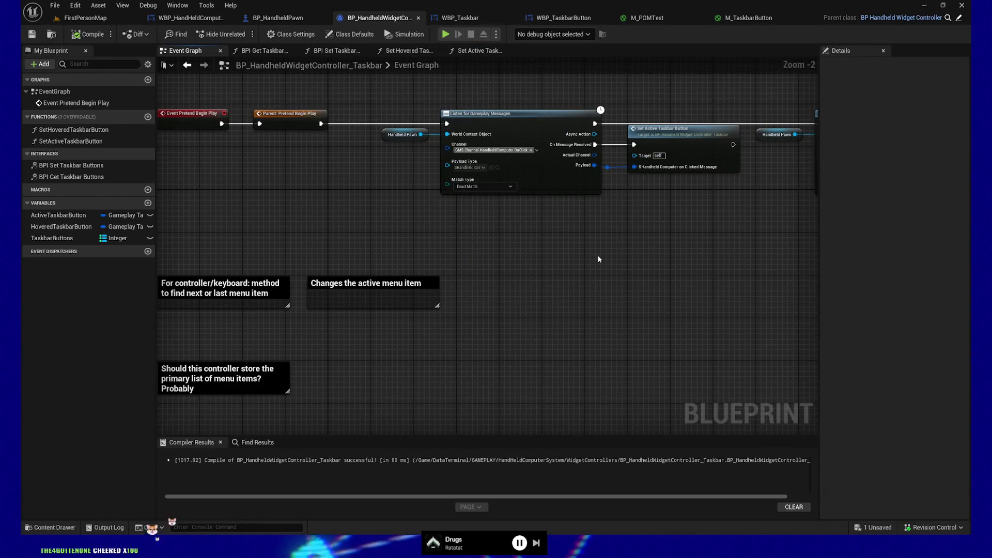
mouse_move(495, 265)
left_mouse_down()
mouse_move(505, 272)
mouse_move(534, 211)
mouse_move(566, 248)
left_mouse_up()
left_click_drag(160, 216, 497, 402)
key("Down")
key("Down")
key("Down")
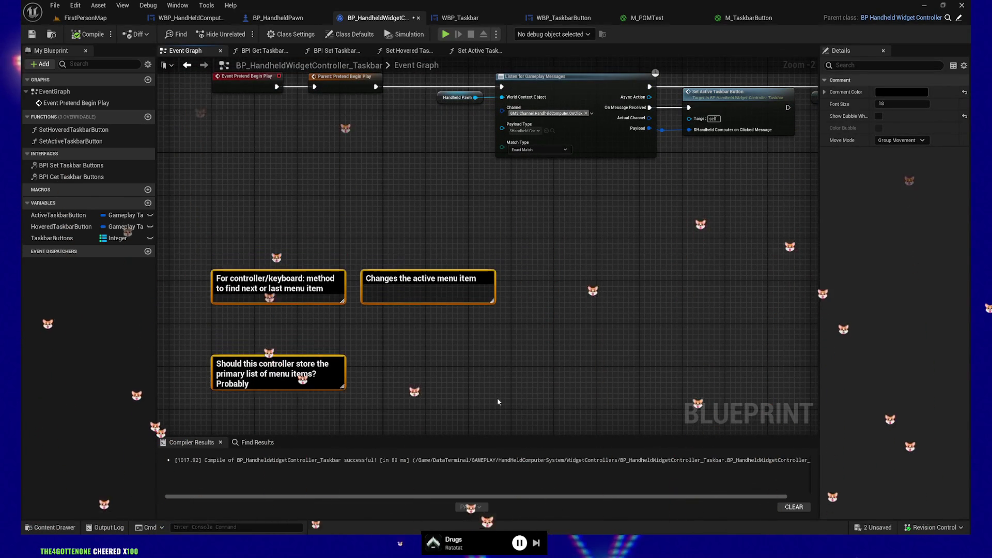
key("Down")
key("Down")
key("Down")
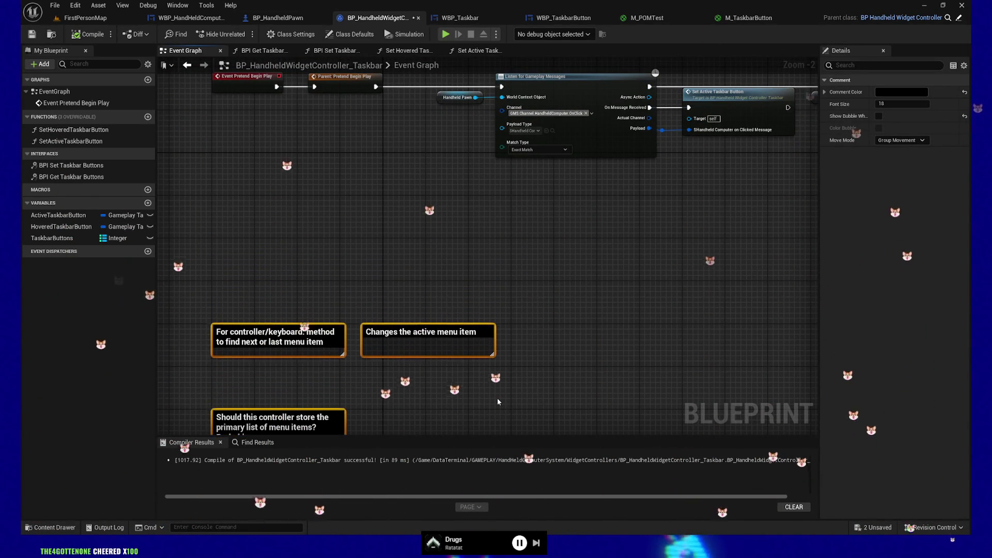
key("Up")
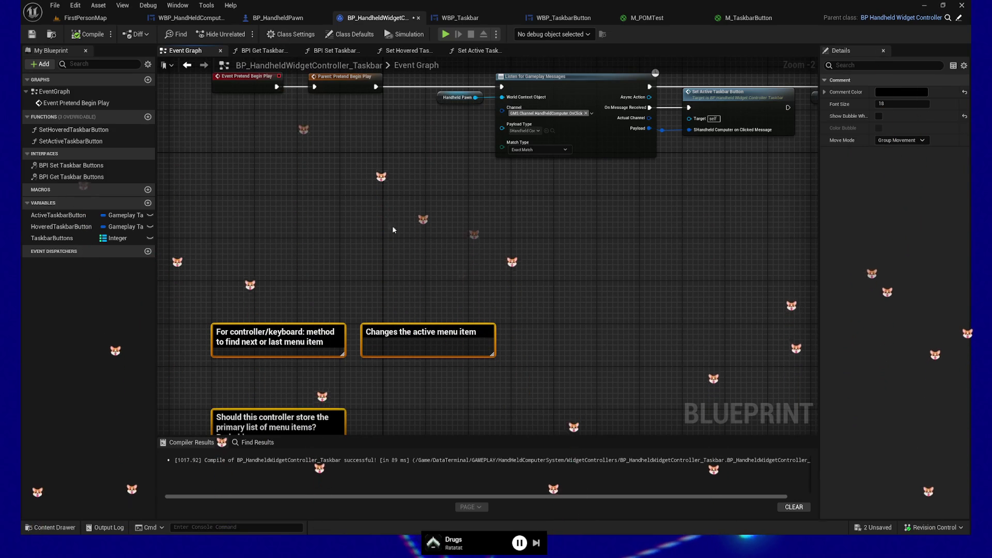
left_click(442, 225)
left_click_drag(395, 250, 412, 319)
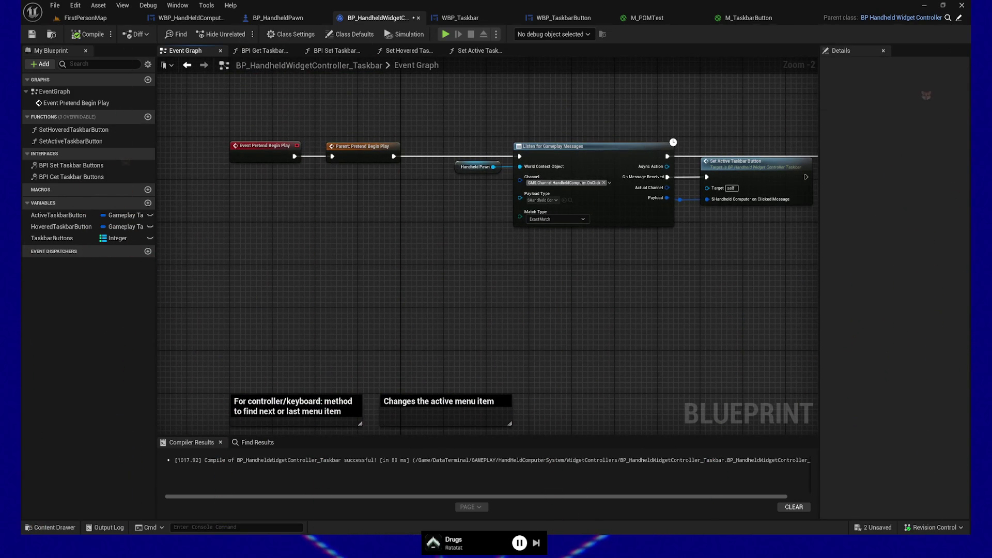
- Add a custom event named OnClick to the Event Graph
right_click(311, 263)
type("customevent")
key("Return")
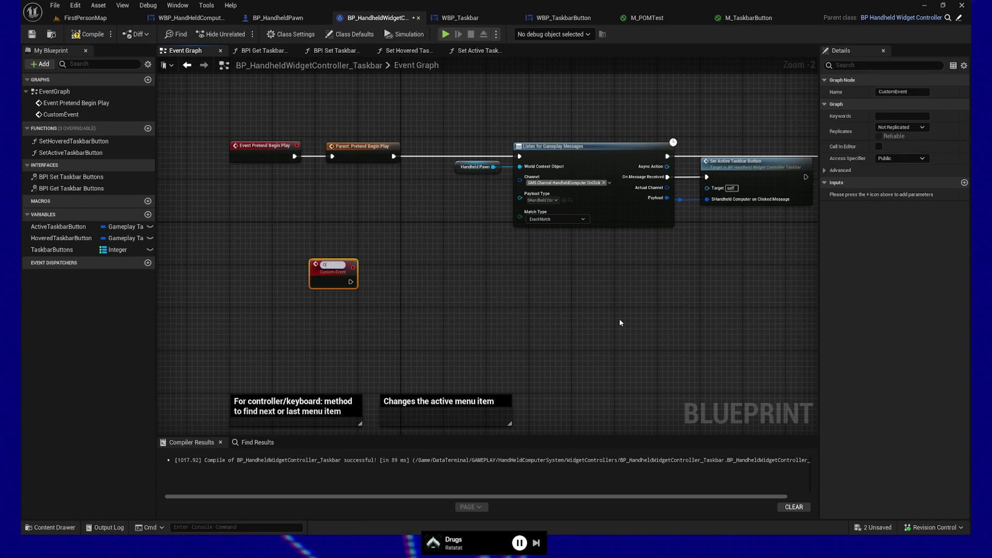
key("Return")
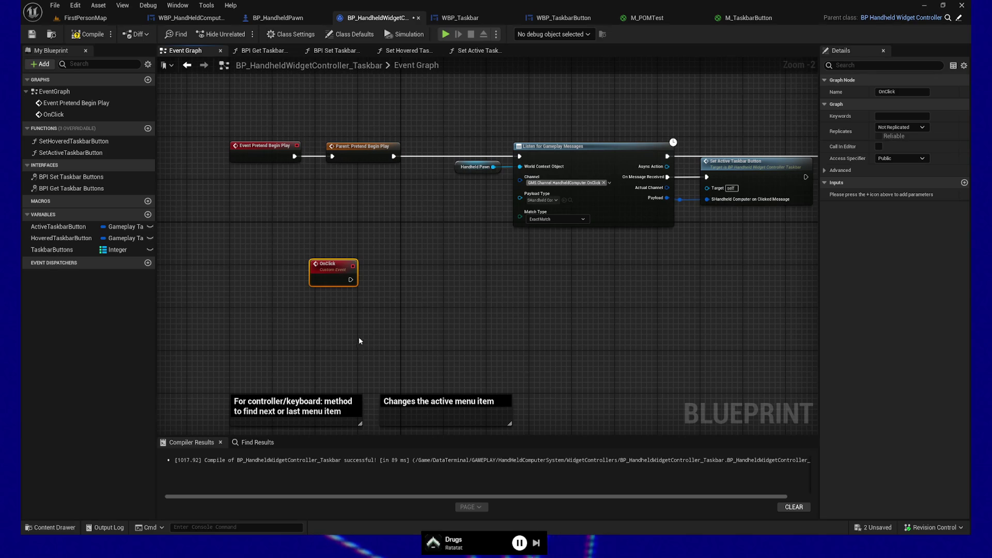
- Add a second custom event named OnHover and place it beneath OnClick
right_click(359, 339)
type("custom event")
key("Return")
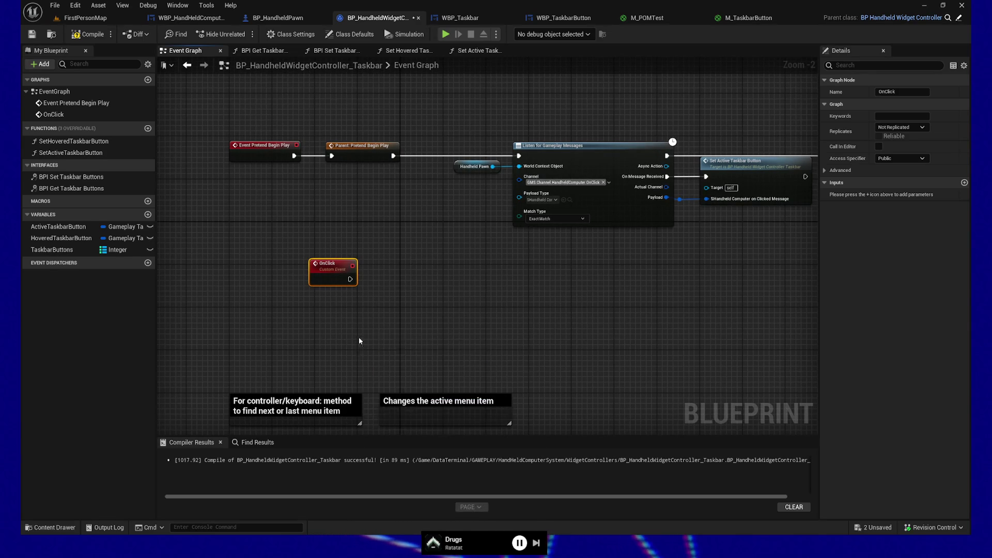
type("Hover")
key("Return")
left_click(251, 279)
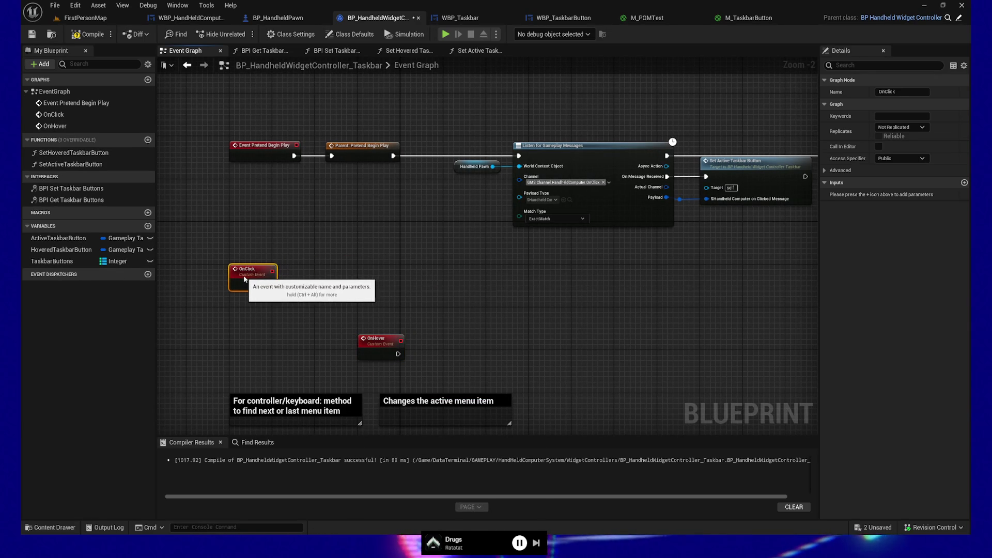
left_click_drag(250, 279, 240, 279)
left_click_drag(376, 349, 248, 364)
scroll(477, 305, "up", 1)
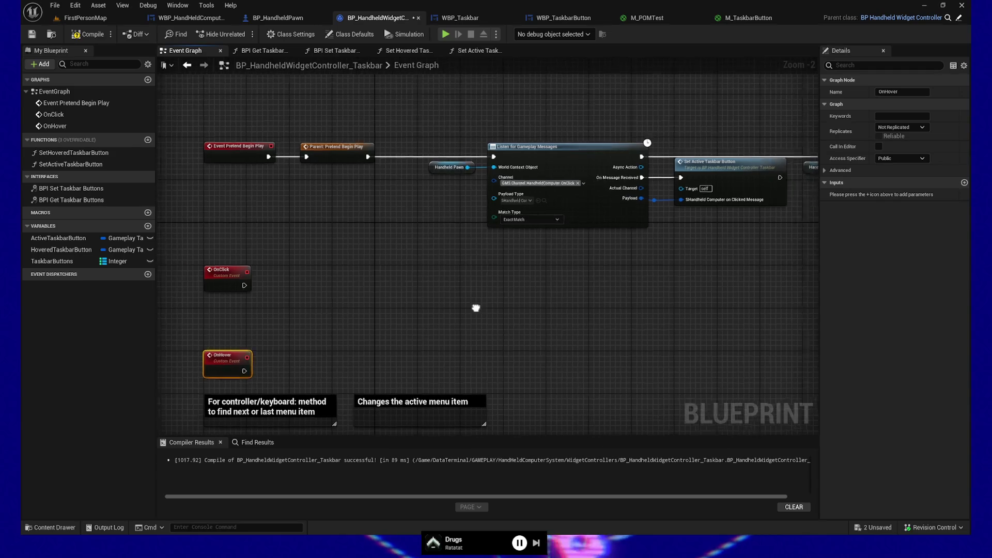
scroll(548, 298, "down", 1)
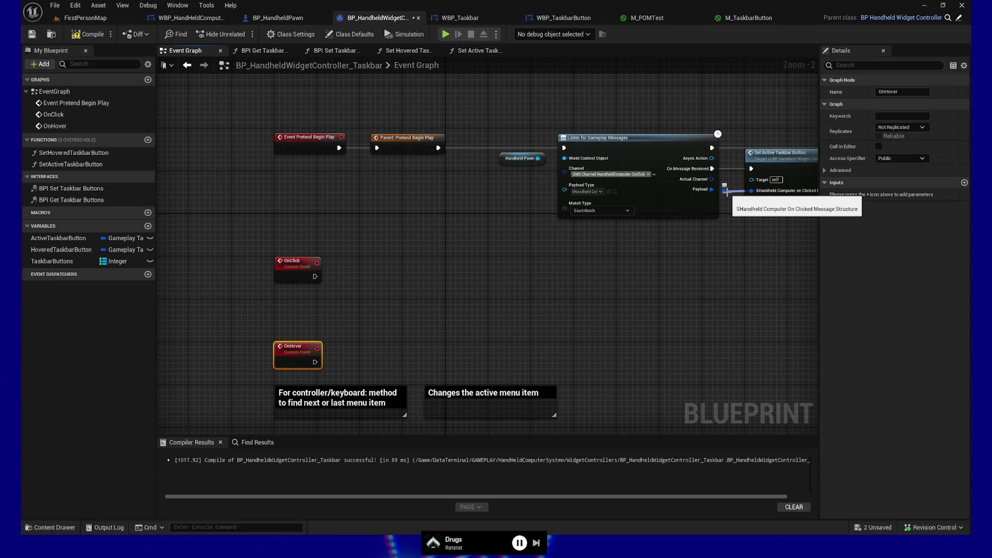
- Add a Break SHandheldComputerOnClickedMessage node and wire it into OnClick and OnHover to create payload inputs
right_click(393, 292)
type("break shandheld")
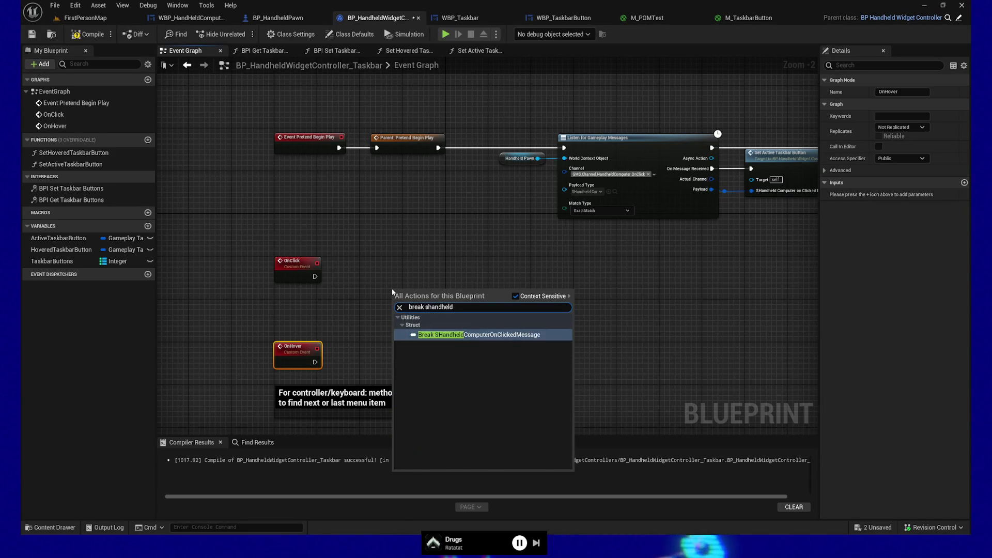
key("Return")
left_click_drag(398, 303, 299, 277)
left_click_drag(395, 304, 304, 357)
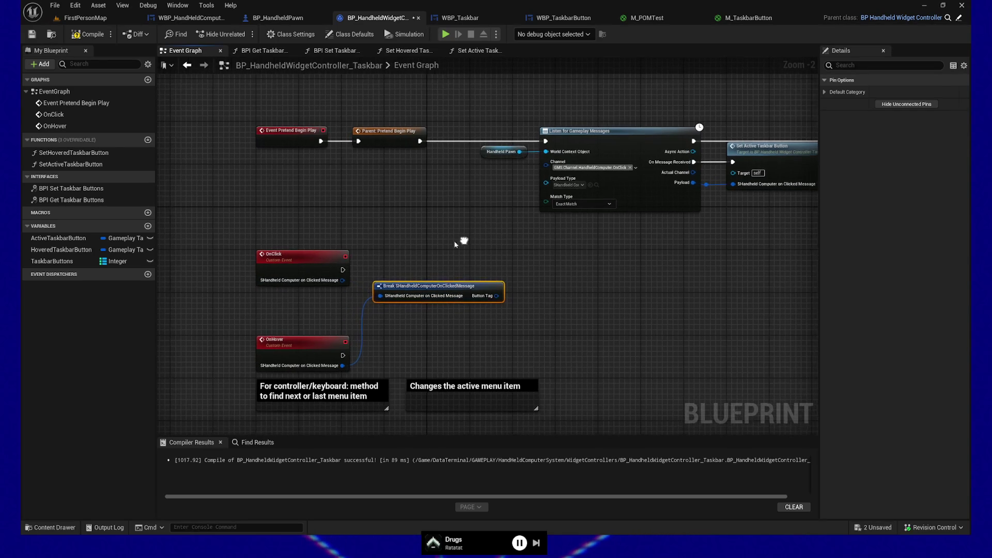
- Rename both events' payload inputs to InPayload and delete the temporary Break node
left_click(274, 264)
left_click(856, 200)
type("Payload")
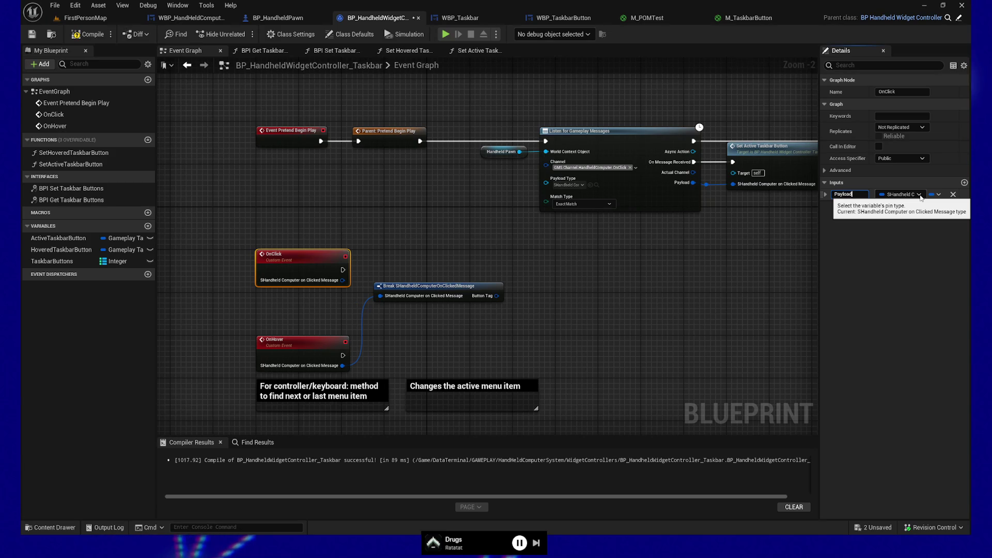
key("Return")
left_click(300, 357)
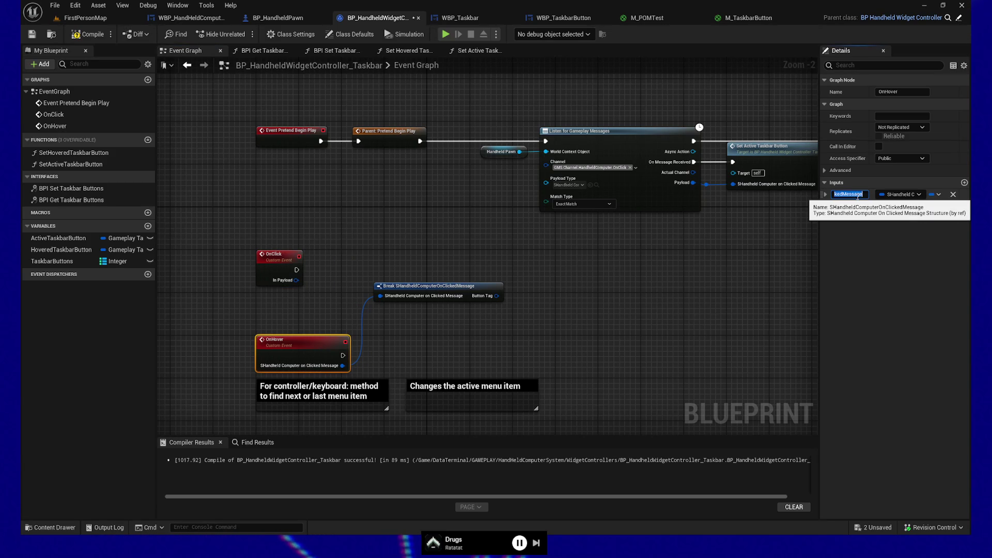
type("InPayload")
key("Return")
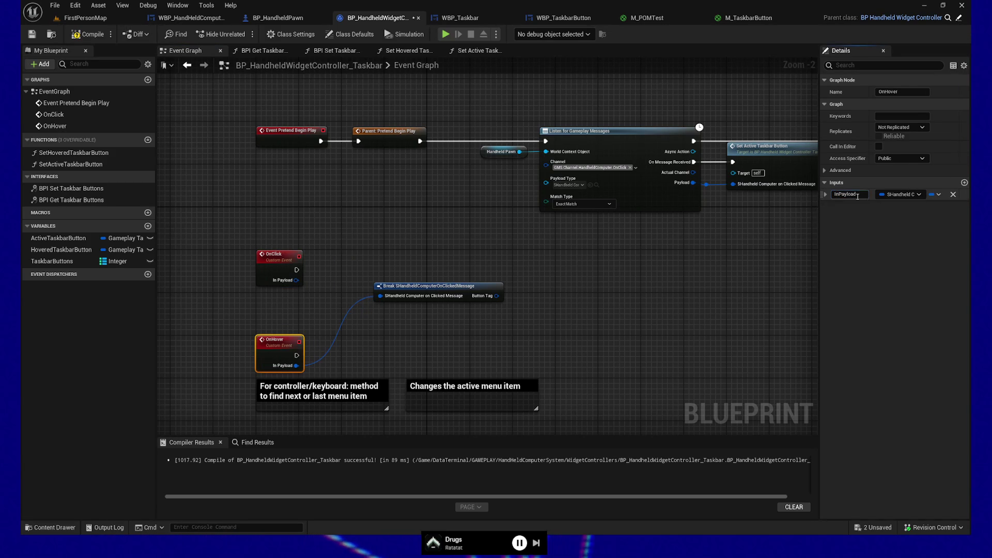
left_click_drag(427, 267, 460, 347)
key("Delete")
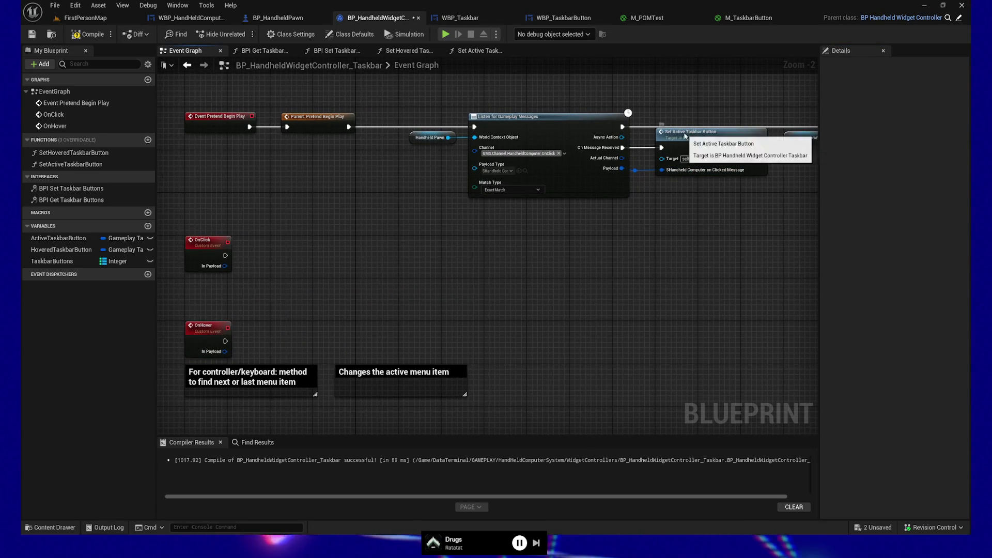
left_click(667, 151)
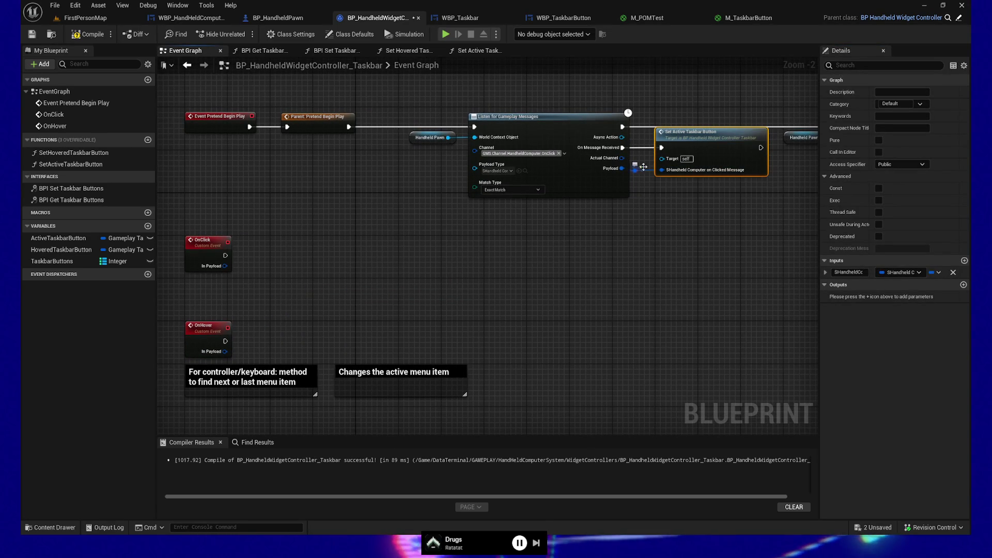
- Place Set Active Taskbar Button below the OnClick event and wire OnClick's execution into it
left_click(652, 154)
mouse_move(699, 131)
left_mouse_down()
mouse_move(286, 286)
mouse_move(291, 255)
left_mouse_up()
mouse_move(224, 256)
left_mouse_down()
mouse_move(255, 272)
mouse_move(312, 250)
mouse_move(302, 255)
left_mouse_up()
left_click_drag(225, 266, 271, 279)
left_click(203, 240)
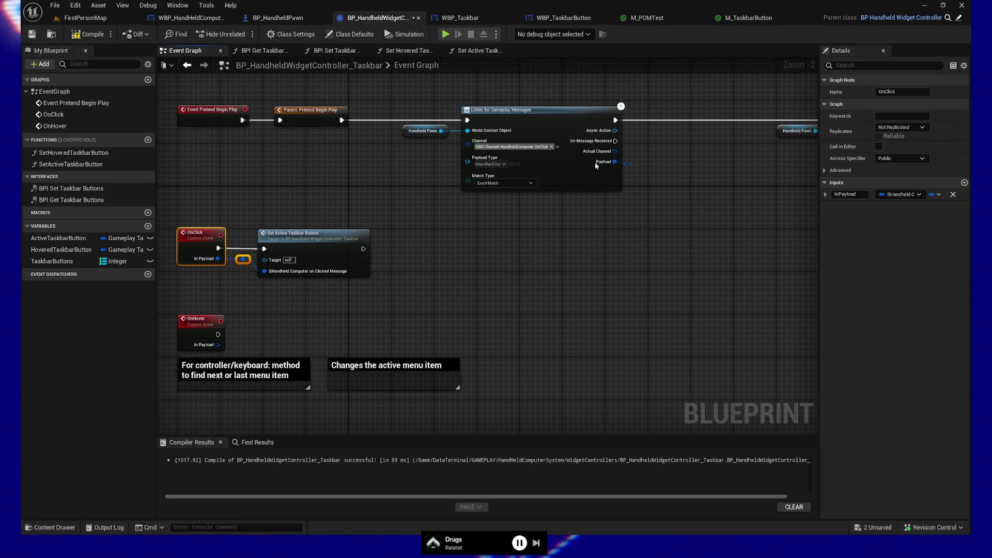
- Add an On Click call after the listener's message event, passing the message Payload into it
left_click_drag(616, 140, 646, 140)
type("onclick")
key("Return")
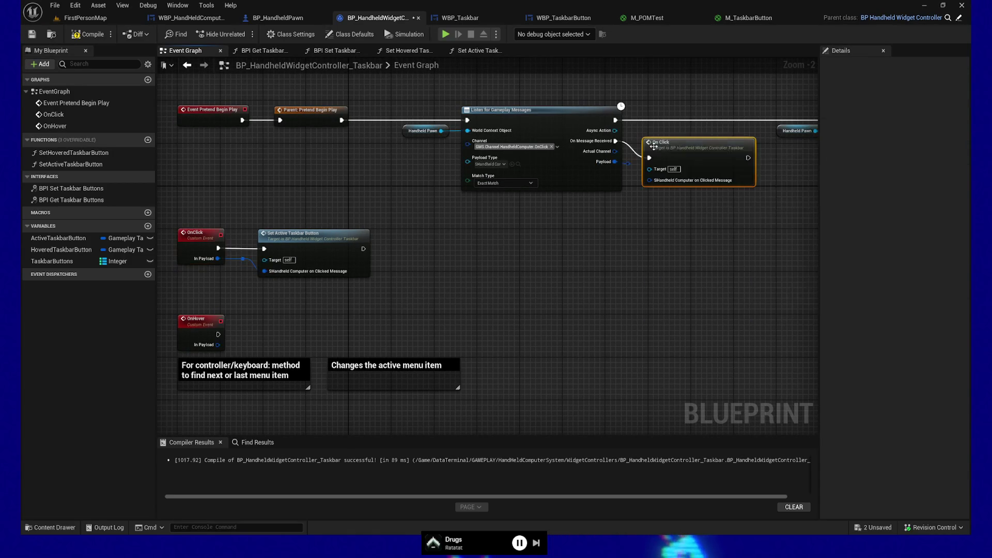
left_click_drag(631, 166, 649, 180)
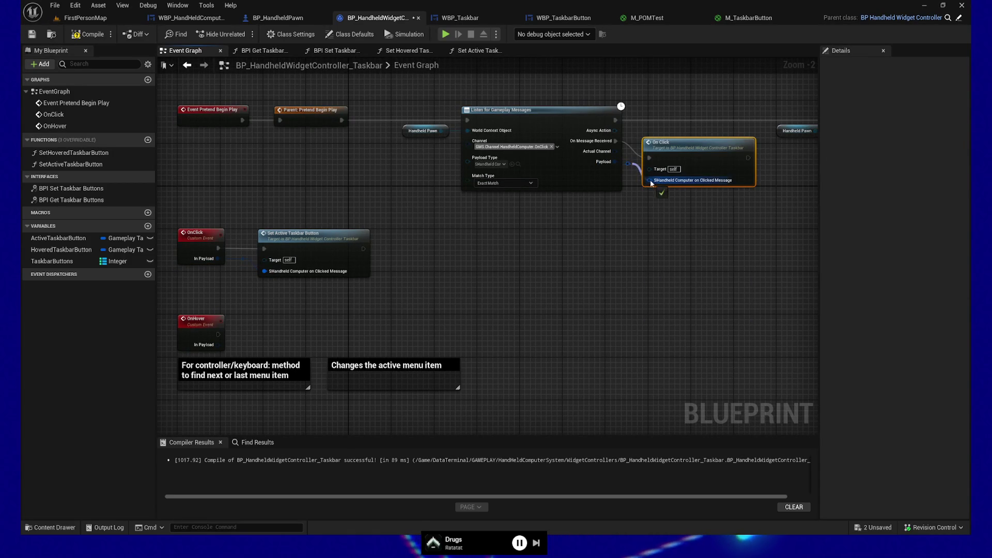
left_click(571, 122, "shift")
key("q")
mouse_move(702, 213)
left_mouse_down()
mouse_move(631, 223)
mouse_move(343, 224)
mouse_move(615, 203)
mouse_move(629, 212)
mouse_move(750, 213)
left_mouse_up()
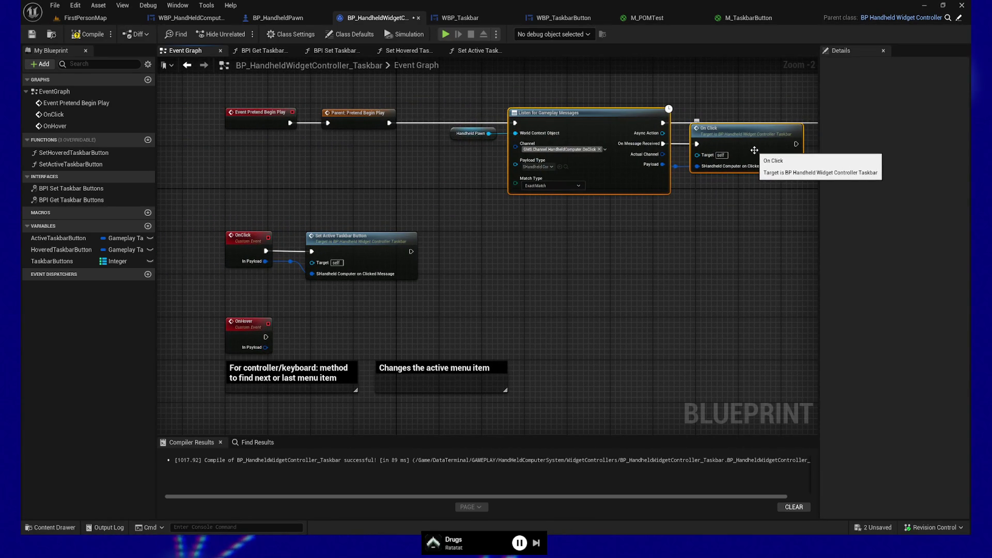
- Compile the blueprint, which reports two errors about the On Click payload pin
right_click(755, 150)
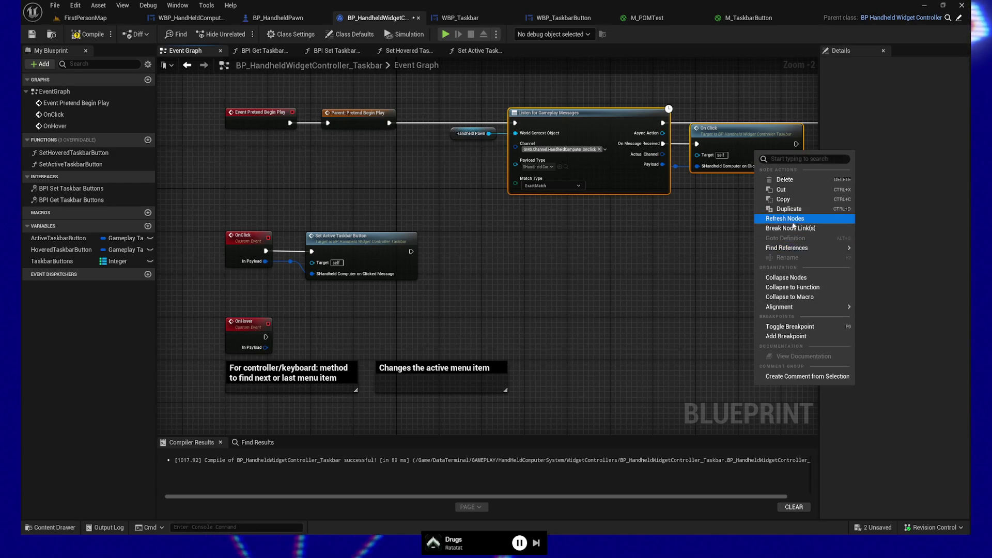
mouse_move(792, 252)
key("Escape")
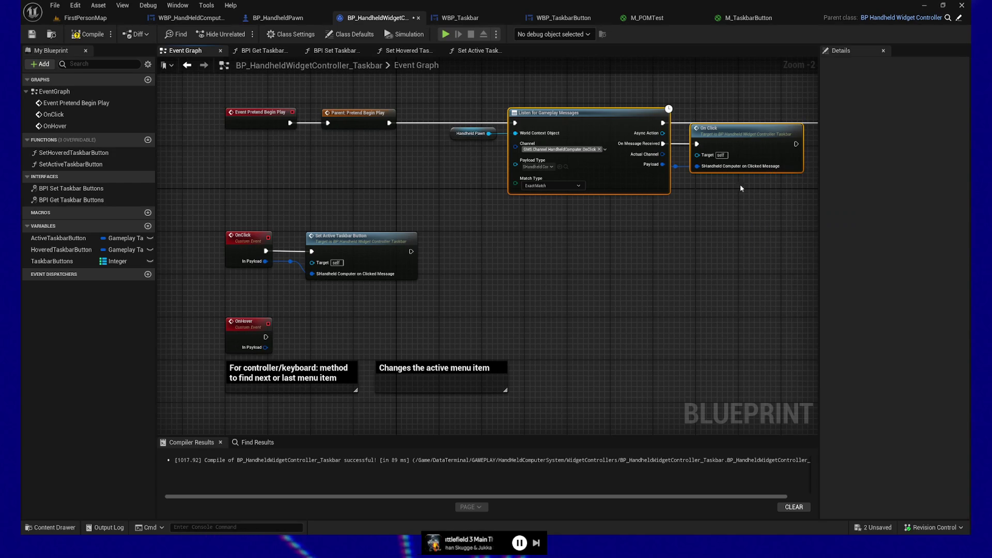
left_click_drag(371, 276, 247, 256)
left_click(257, 152)
left_click(88, 34)
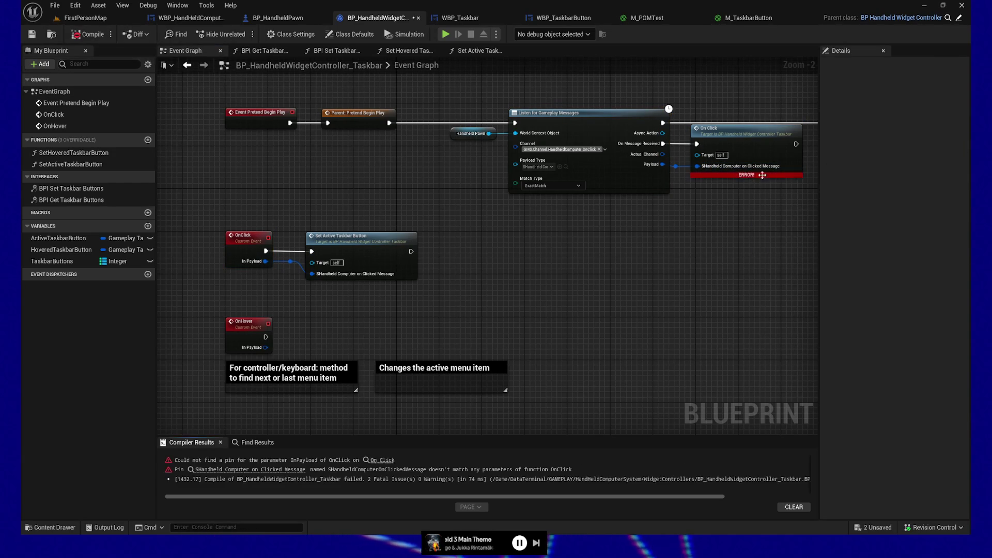
- Refresh the On Click node and connect the listener's Payload to its new In Payload pin
right_click(751, 151)
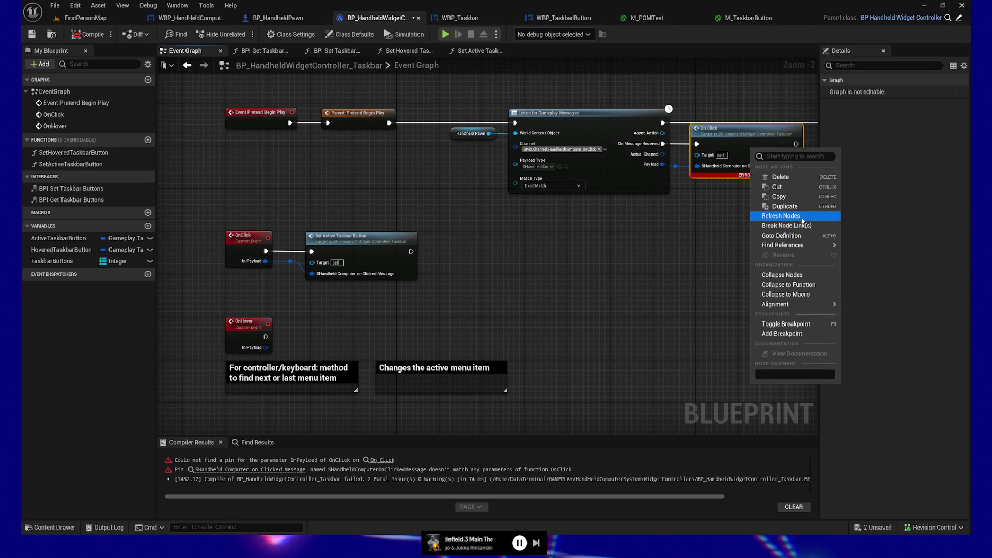
left_click(787, 216)
left_click_drag(663, 165, 698, 166)
- Move the three note comment boxes lower in the Event Graph
mouse_move(787, 246)
left_mouse_down()
mouse_move(680, 231)
mouse_move(605, 244)
mouse_move(691, 228)
mouse_move(525, 379)
mouse_move(496, 266)
left_mouse_up()
left_click_drag(207, 211, 527, 337)
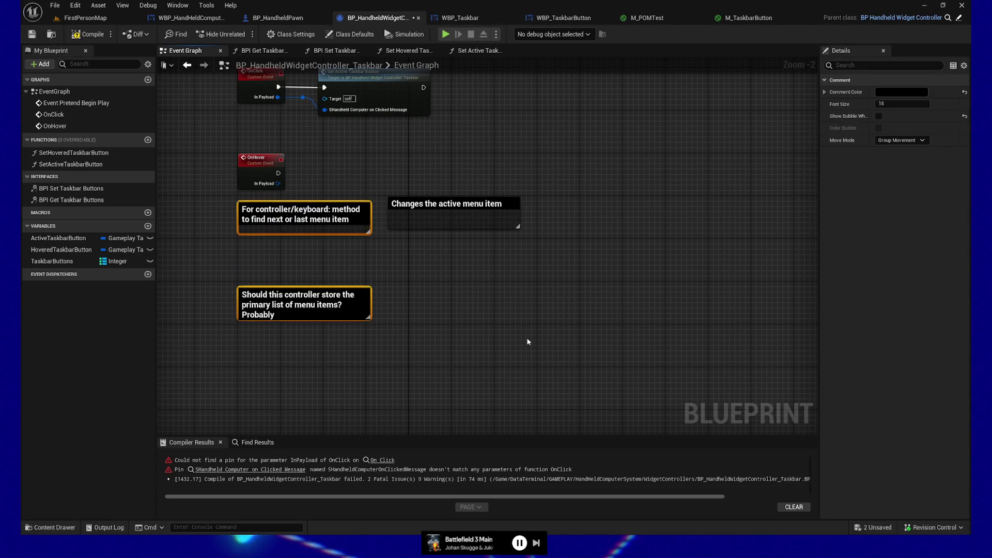
key("Up")
key("Up")
left_click(452, 204, "shift")
key("Down")
key("Down")
key("Down")
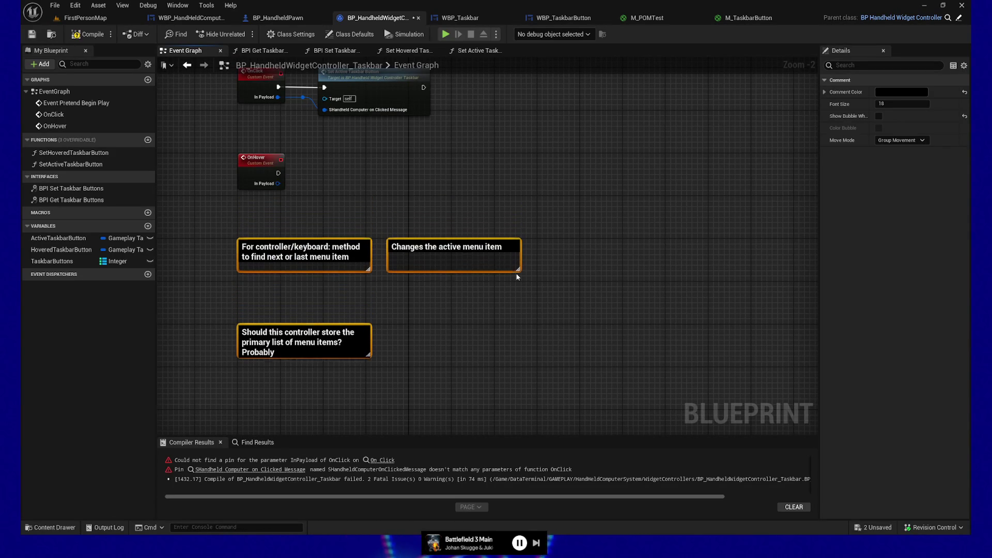
mouse_move(512, 221)
left_mouse_down()
mouse_move(522, 259)
mouse_move(541, 262)
mouse_move(494, 255)
mouse_move(479, 280)
mouse_move(556, 296)
mouse_move(445, 328)
mouse_move(600, 319)
mouse_move(607, 202)
left_mouse_up()
- Break the payload and execution wires into Set Hovered Taskbar Button and move it down
left_click(640, 138)
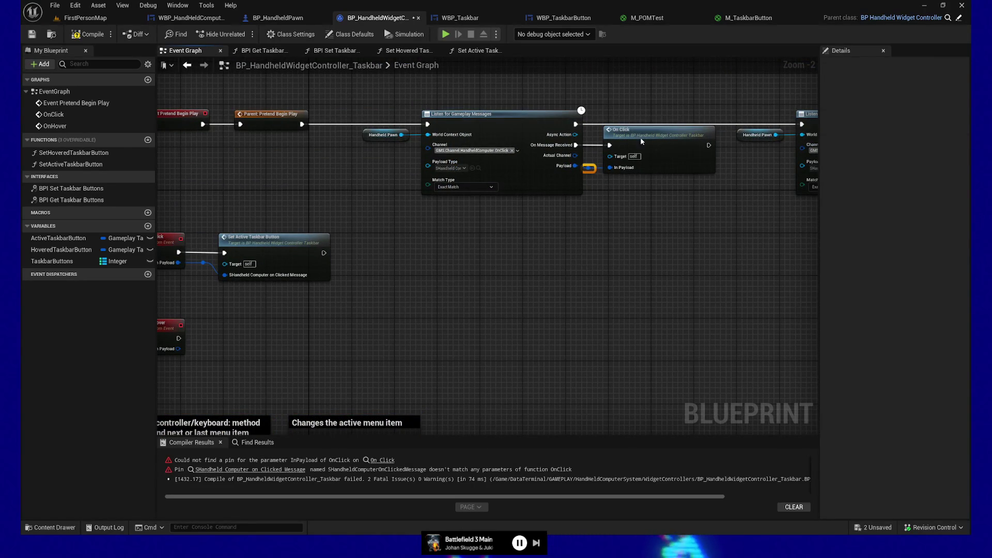
left_click_drag(770, 207, 510, 231)
left_click_drag(522, 113, 813, 271)
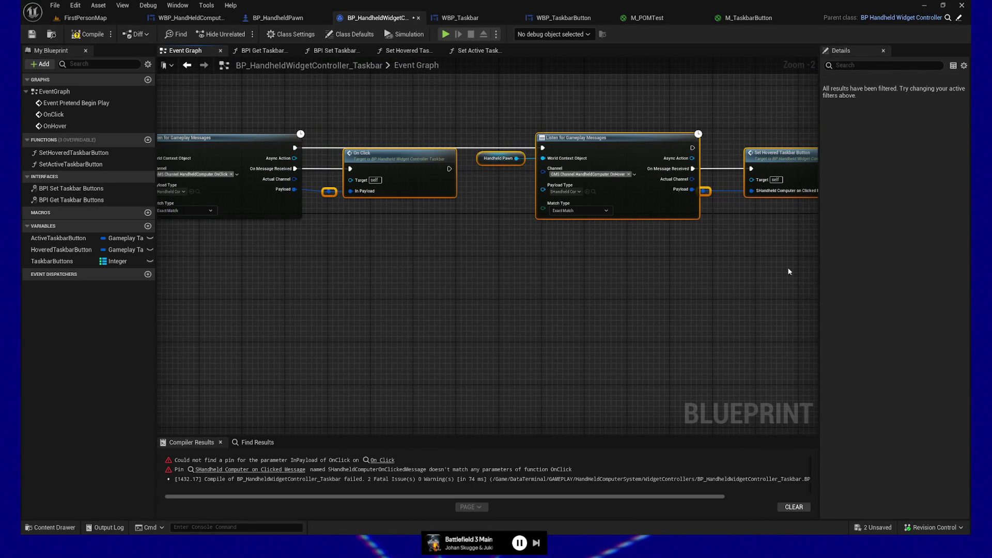
left_click(273, 192)
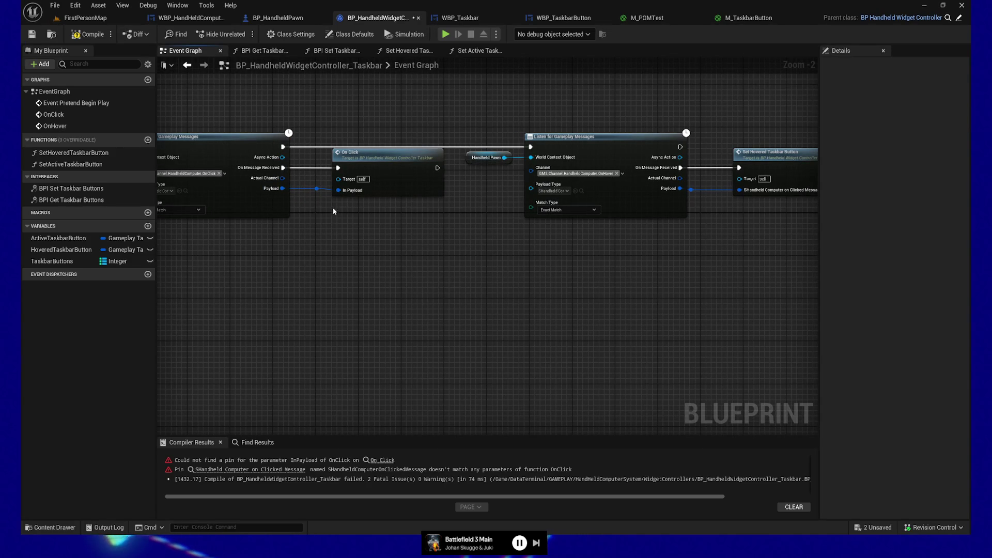
left_click_drag(519, 316, 366, 314)
left_click(557, 187, "alt")
left_click(587, 167, "alt")
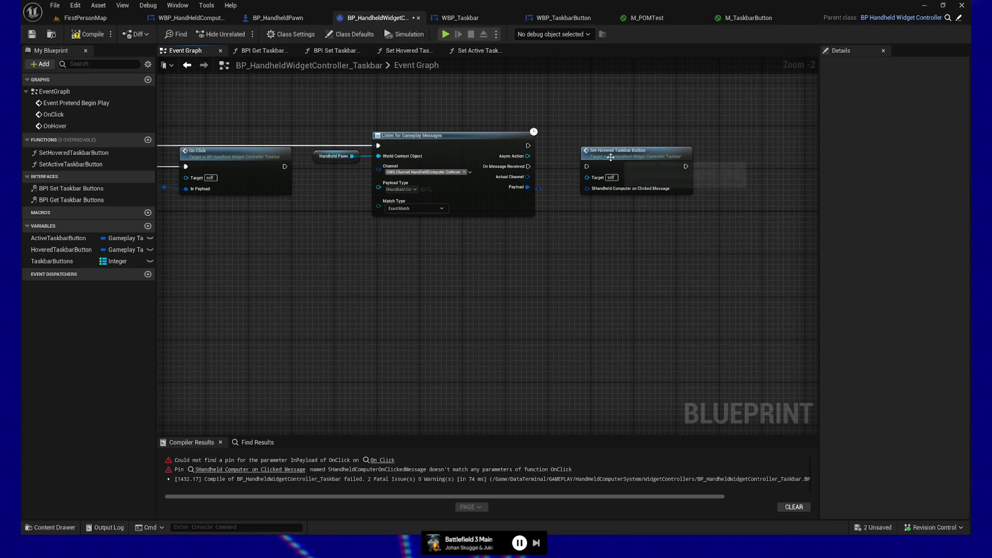
left_click_drag(636, 150, 533, 307)
- Add an On Hover call with the listener's Payload, and drive Set Hovered Taskbar Button from OnHover
left_click_drag(528, 166, 640, 166)
type("onhov")
key("Return")
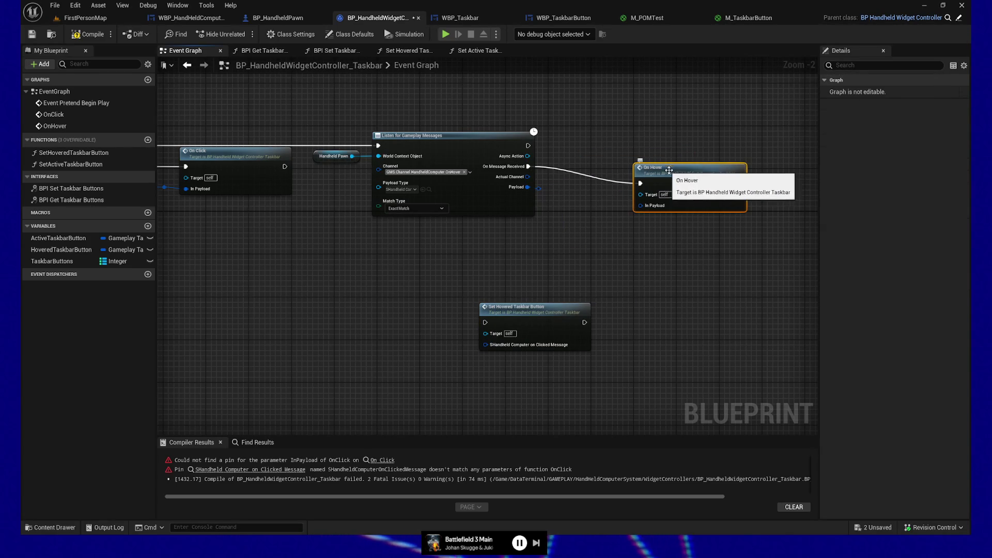
left_click_drag(539, 188, 598, 190)
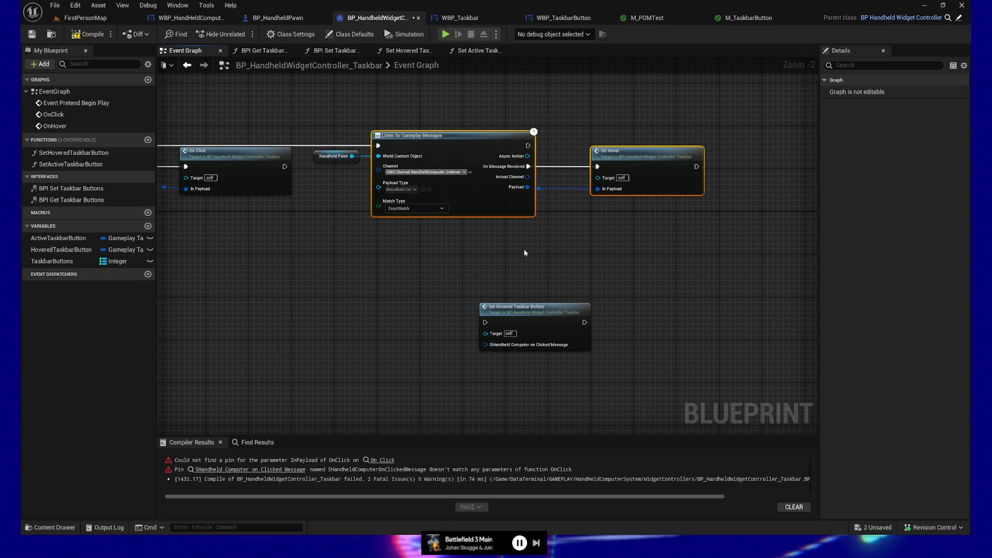
mouse_move(523, 316)
left_mouse_down()
mouse_move(331, 321)
mouse_move(610, 292)
mouse_move(724, 300)
mouse_move(305, 290)
mouse_move(621, 262)
mouse_move(524, 289)
left_mouse_up()
left_click_drag(457, 310, 519, 301)
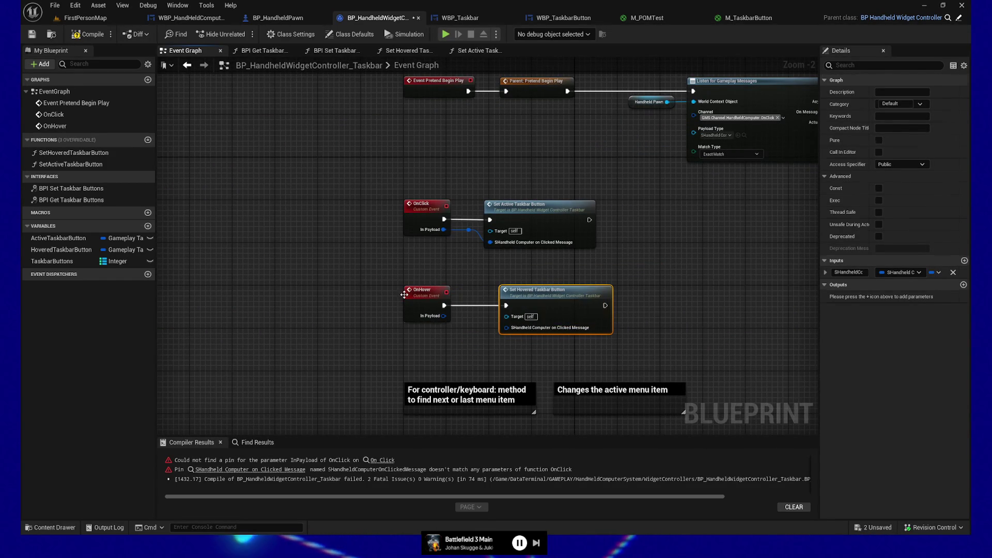
- Feed OnHover's In Payload into Set Hovered Taskbar Button's message input
left_click(420, 319, "shift")
mouse_move(443, 316)
left_mouse_down()
mouse_move(508, 329)
mouse_move(492, 331)
left_mouse_up()
left_click_drag(388, 177, 479, 335)
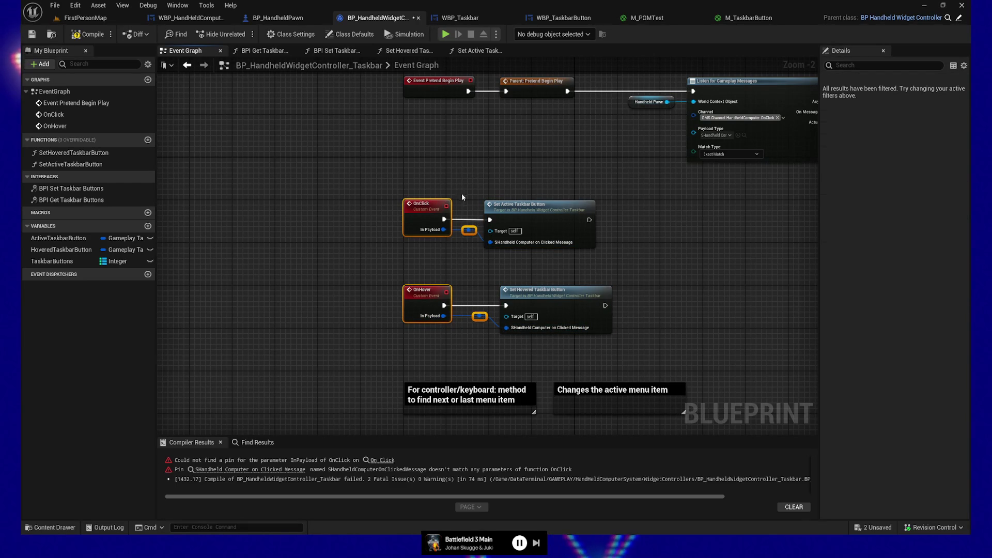
left_click(479, 316)
- Select the OnClick event nodes and both Set Taskbar Button nodes to tidy their layout
left_click_drag(528, 182, 661, 296)
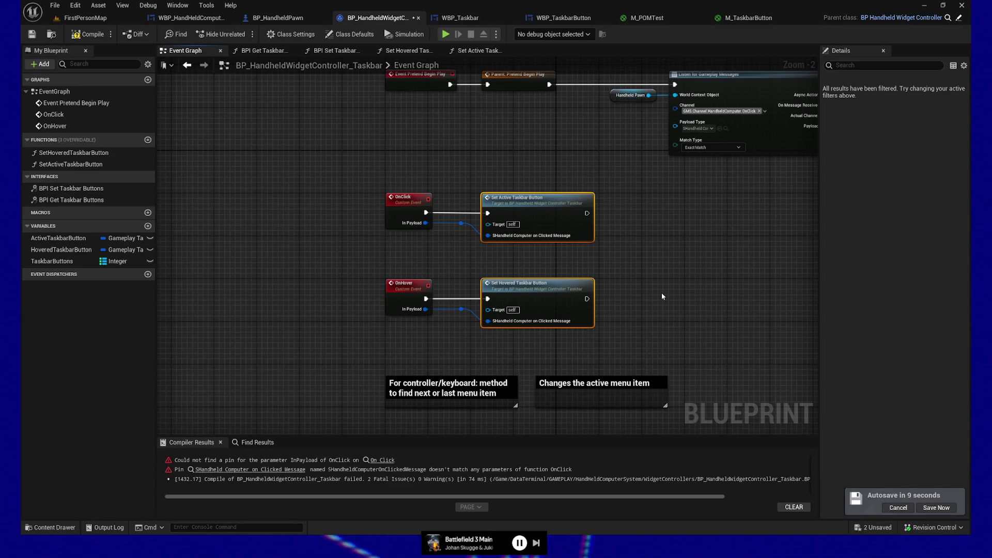
left_click(457, 201)
left_click(462, 223)
left_click(408, 199, "shift")
mouse_move(512, 279)
left_mouse_down()
mouse_move(487, 326)
mouse_move(454, 277)
left_mouse_up()
left_click_drag(445, 206, 485, 362)
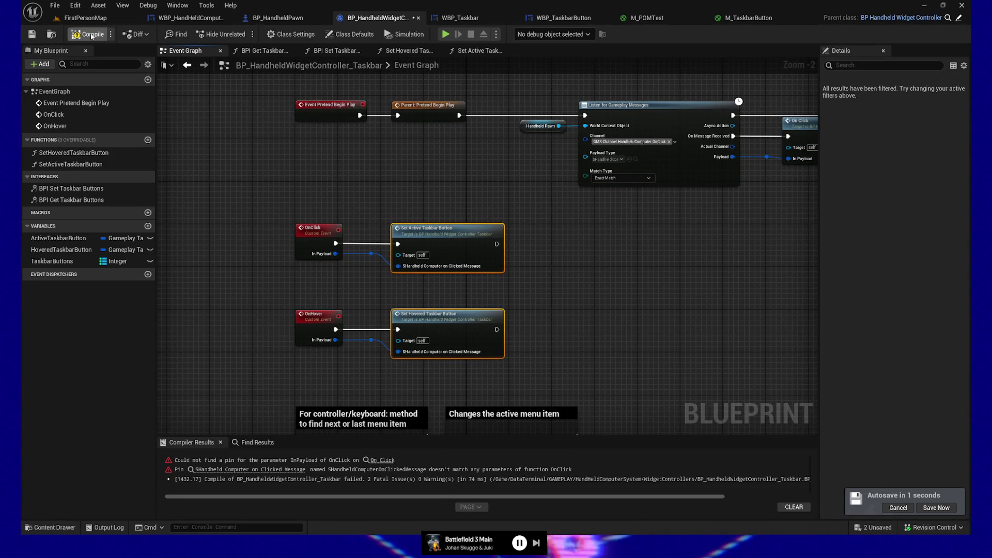
- Compile BP_HandheldWidgetController_Taskbar without errors and review the OnClick and OnHover chains
left_click(89, 34)
mouse_move(645, 282)
left_mouse_down()
mouse_move(483, 293)
mouse_move(545, 326)
mouse_move(293, 333)
left_mouse_up()
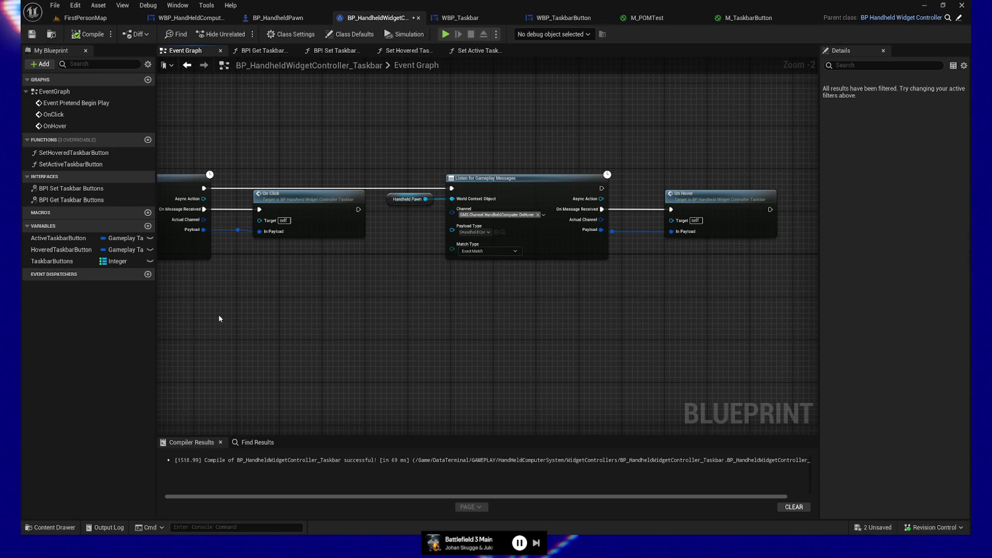
mouse_move(261, 351)
left_mouse_down()
mouse_move(423, 323)
mouse_move(538, 282)
mouse_move(675, 207)
left_mouse_up()
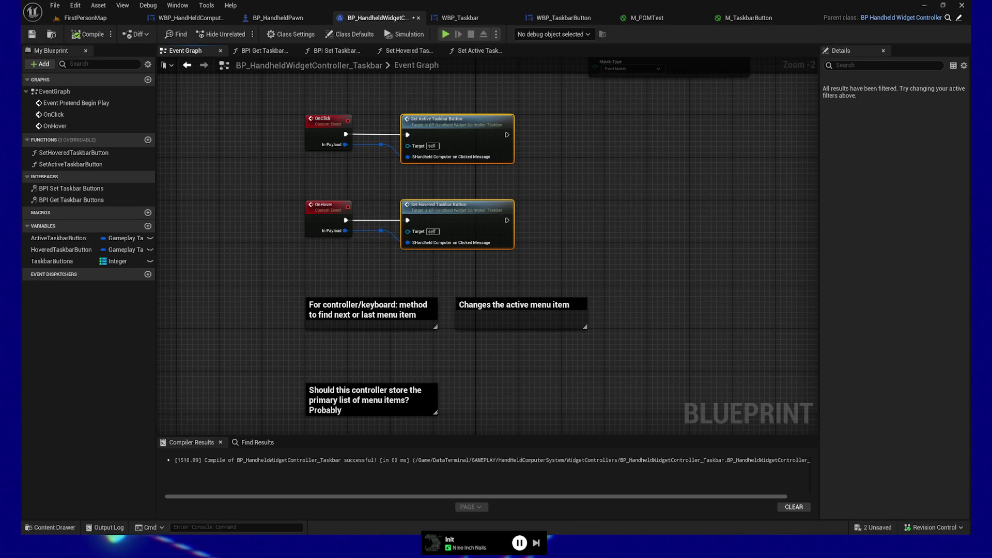
left_click(542, 246)
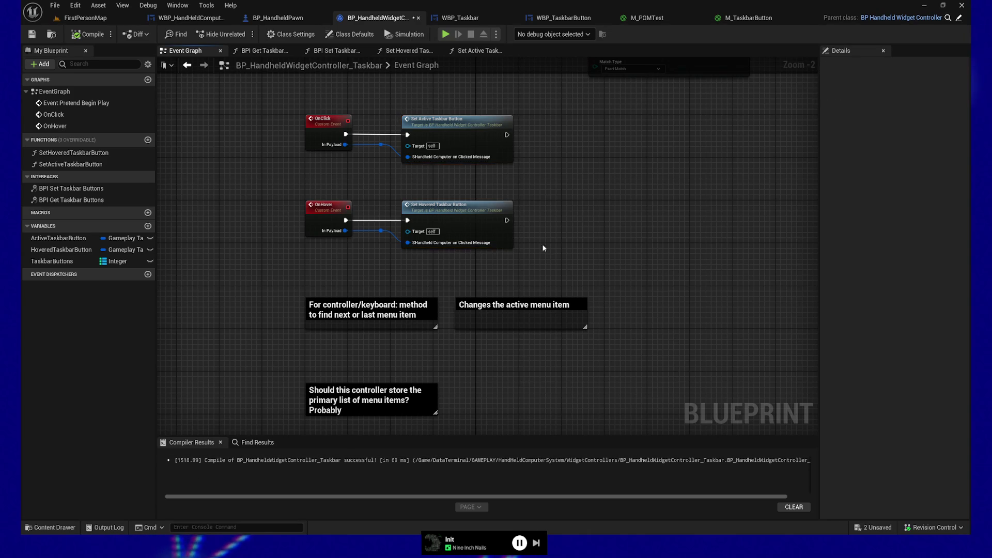
left_click_drag(543, 246, 516, 339)
left_click_drag(548, 280, 535, 301)
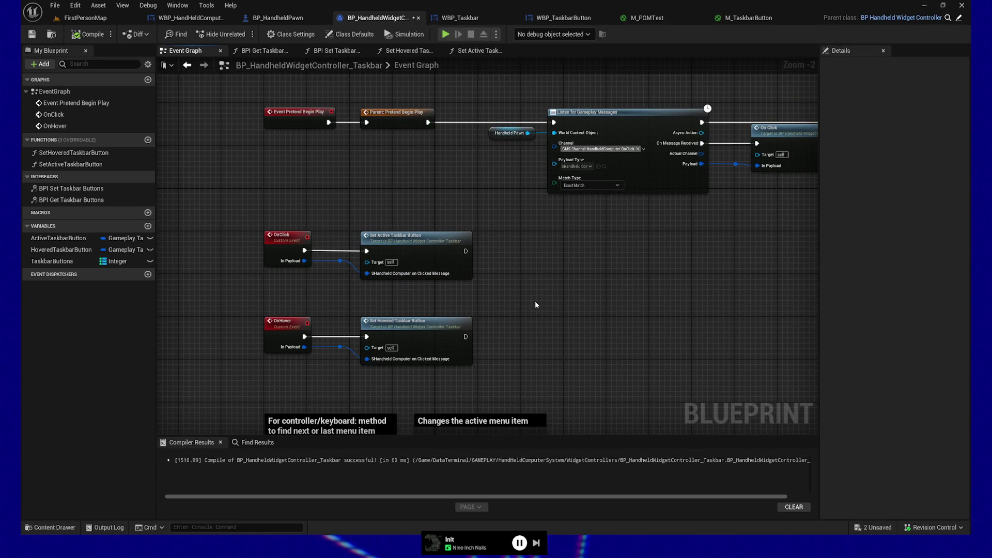
left_click_drag(535, 305, 554, 304)
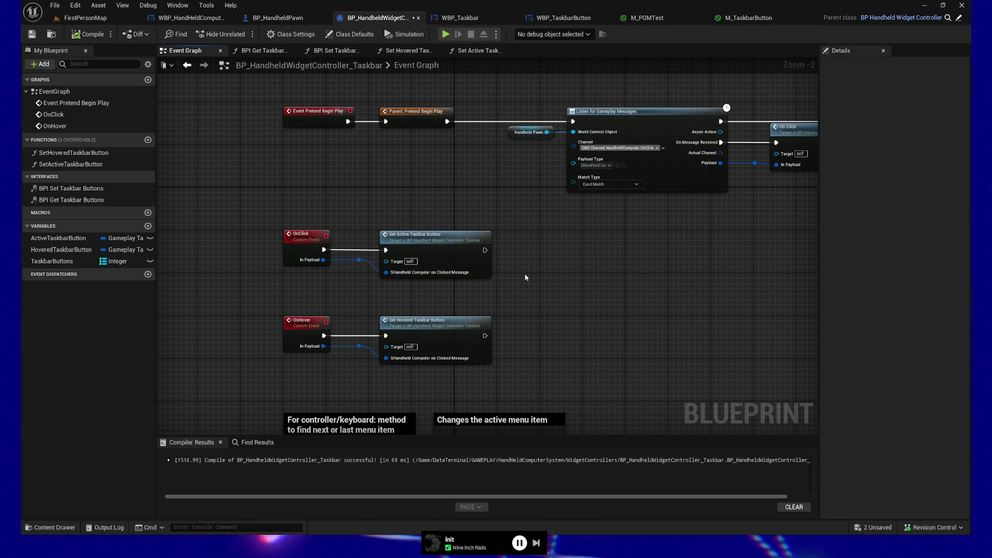
left_click(59, 238)
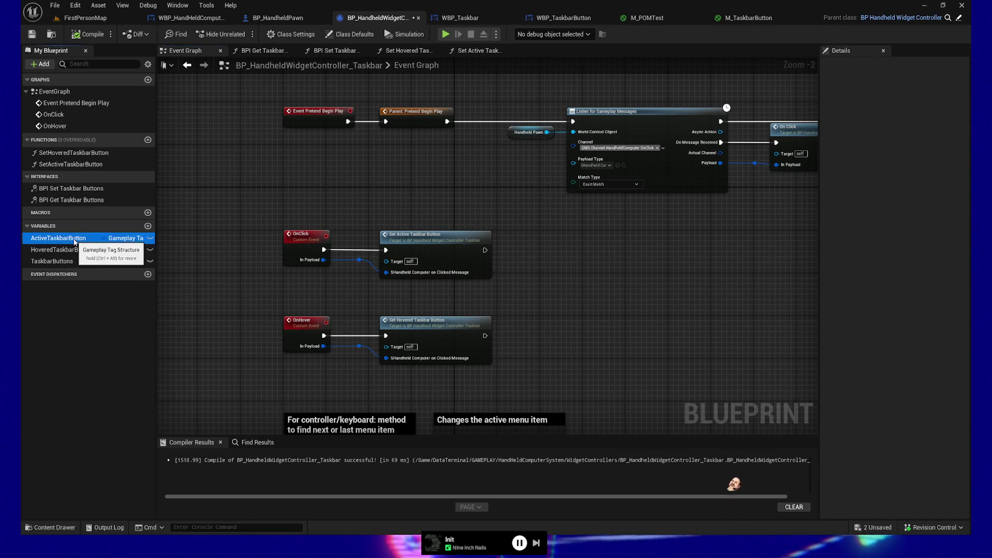
- Tick Taskbar > Home as ActiveTaskbarButton's default gameplay tag in Details
left_click(885, 236)
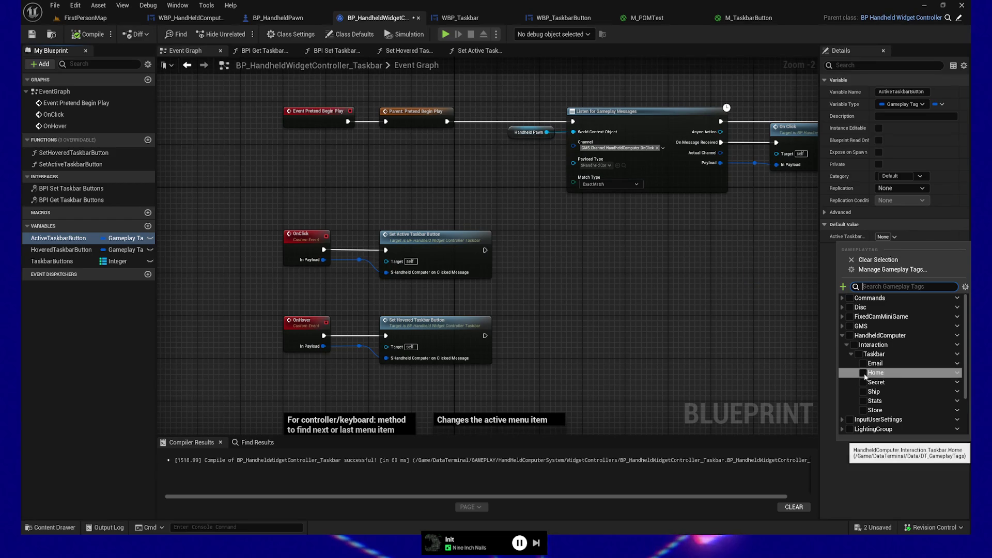
left_click(913, 373)
left_click(674, 304)
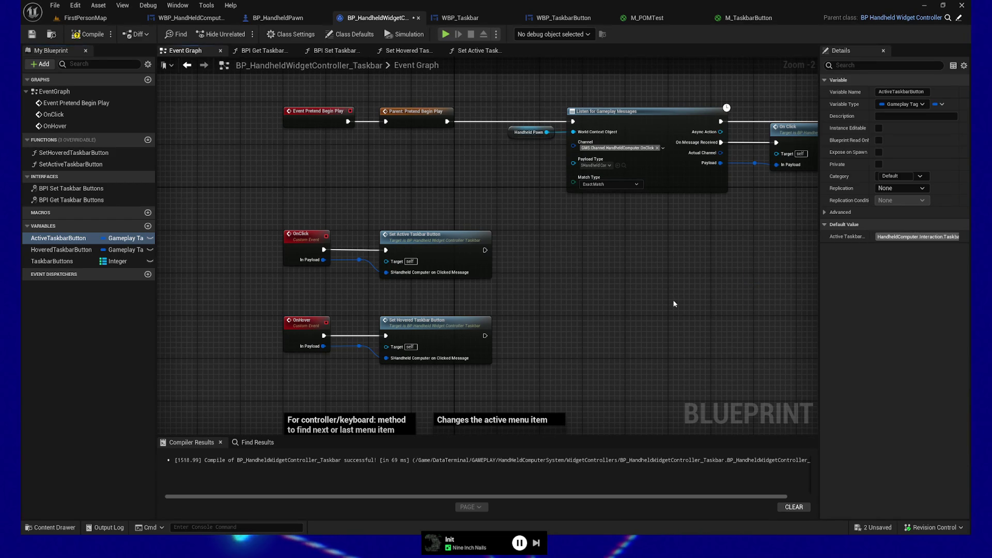
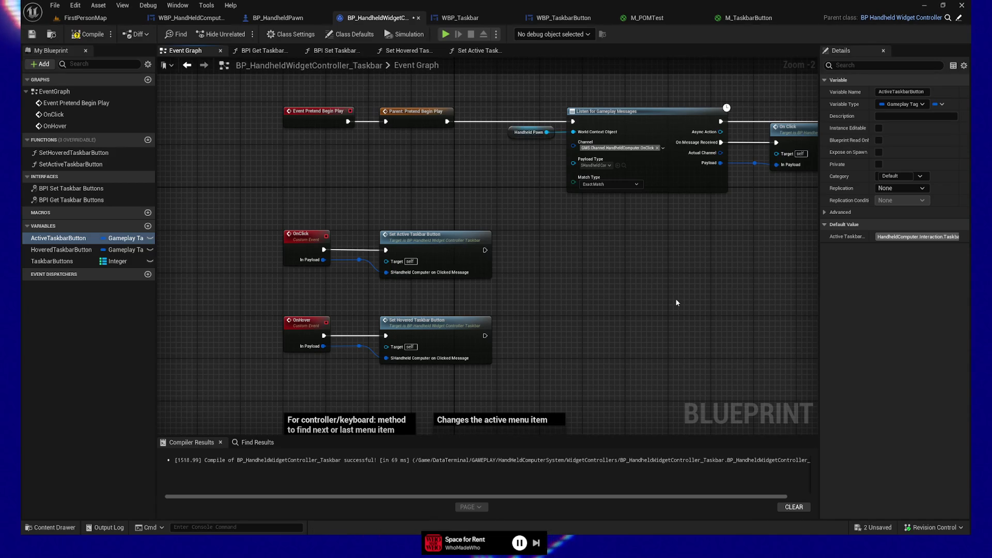
- Inspect the Set Active Taskbar Button function graph, then return to the Event Graph
left_click_drag(596, 296, 561, 285)
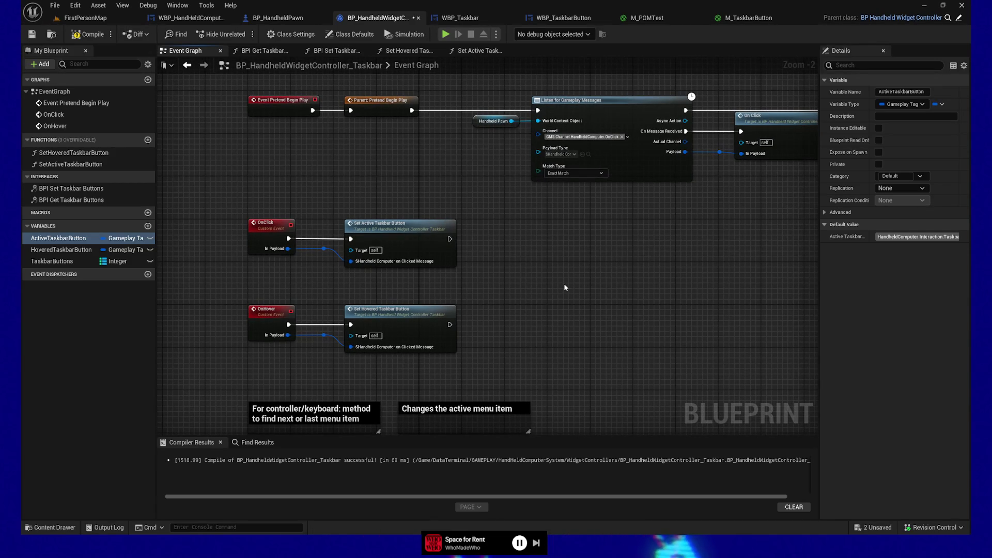
left_click_drag(512, 291, 506, 308)
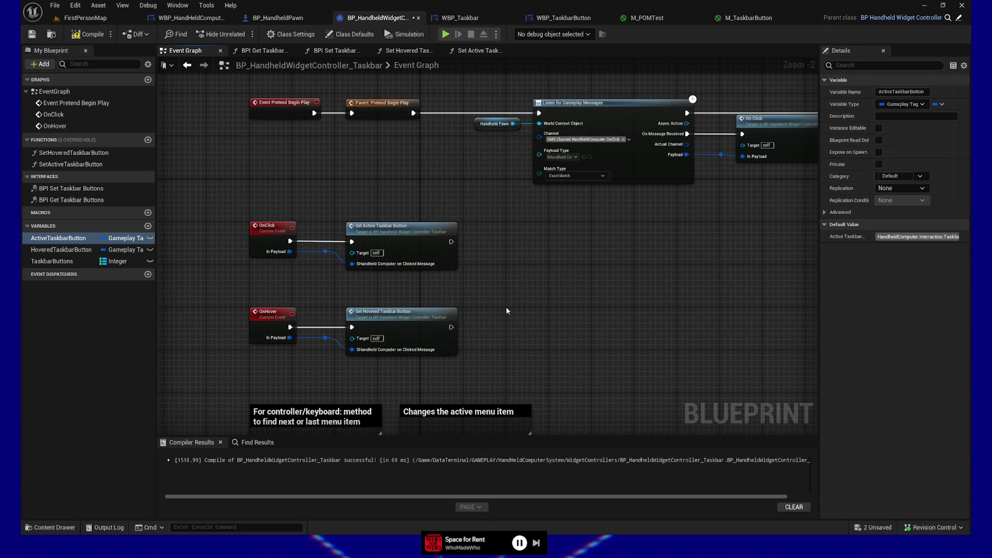
mouse_move(498, 282)
left_mouse_down()
mouse_move(492, 321)
mouse_move(495, 219)
mouse_move(497, 305)
left_mouse_up()
mouse_move(416, 219)
left_mouse_down()
mouse_move(438, 330)
mouse_move(360, 277)
left_mouse_up()
mouse_move(439, 325)
left_mouse_down()
mouse_move(413, 307)
mouse_move(439, 330)
mouse_move(445, 268)
left_mouse_up()
scroll(438, 330, "down", 1)
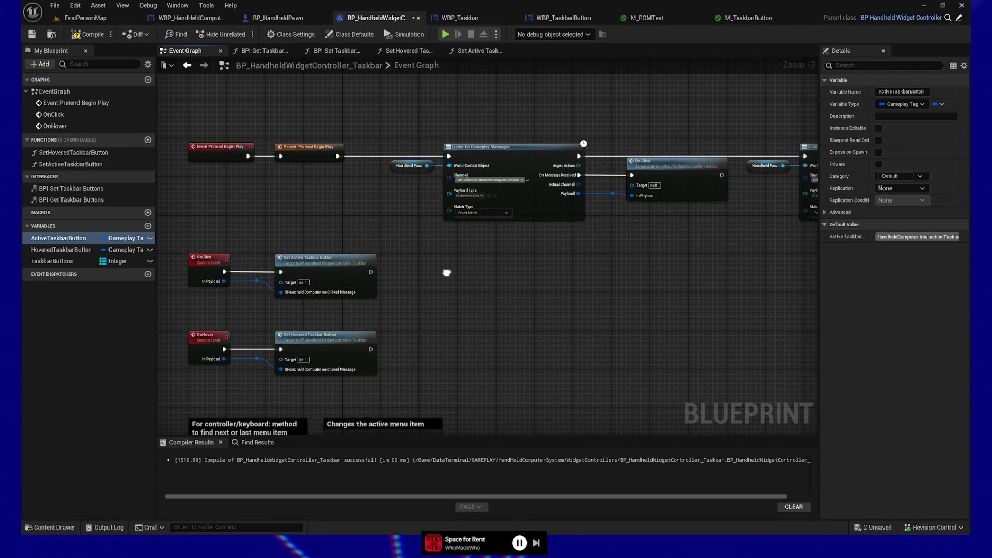
left_click_drag(451, 305, 433, 313)
left_click_drag(297, 239, 327, 320)
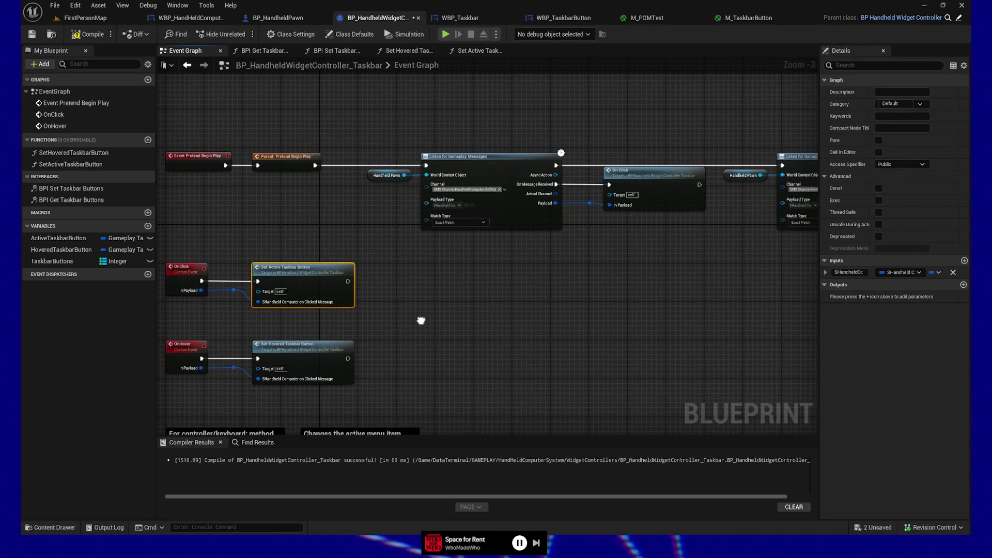
double_click(294, 270)
left_click_drag(517, 317, 505, 322)
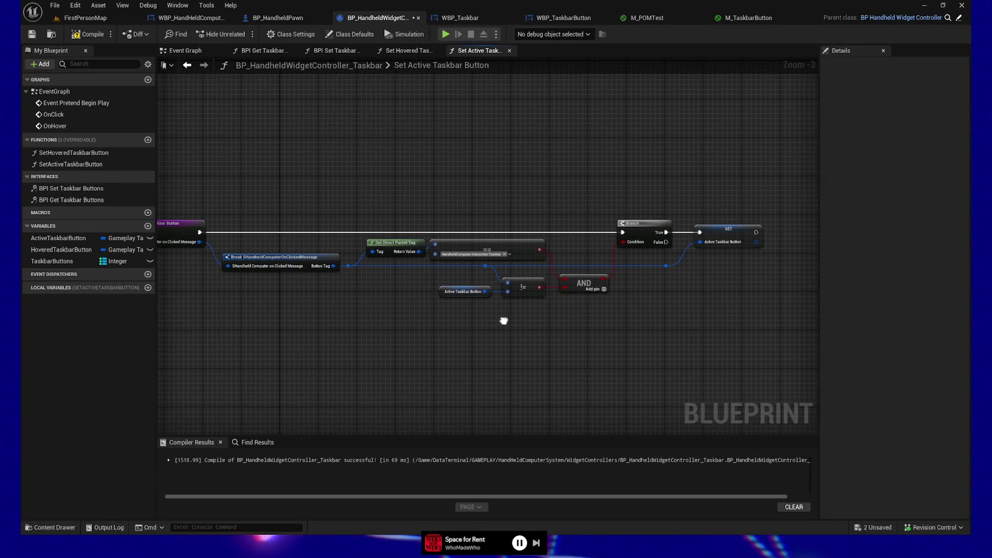
key("alt+Left")
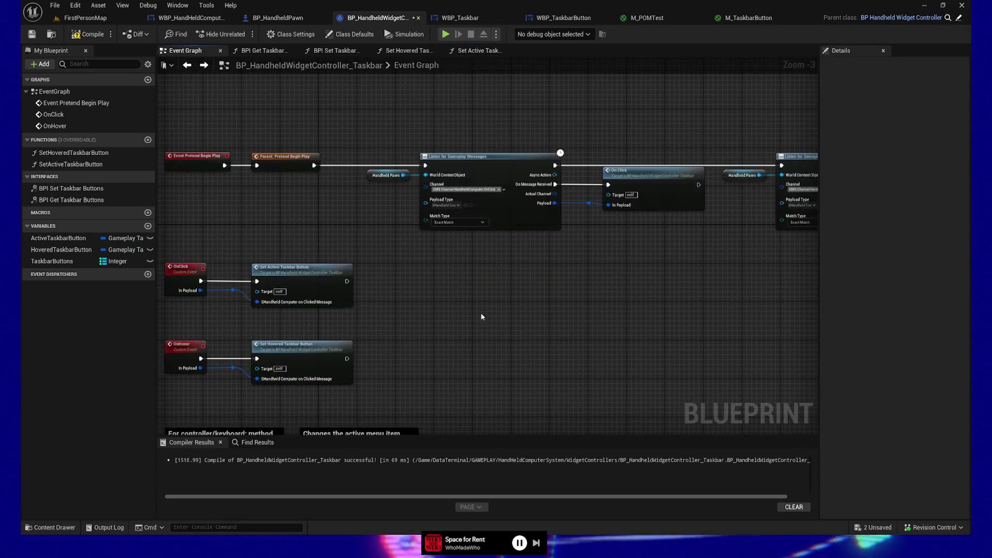
- Clear the ActiveTaskbarButton default tag from HandheldComputer.Interaction.Taskbar.Home to None
left_click(73, 241)
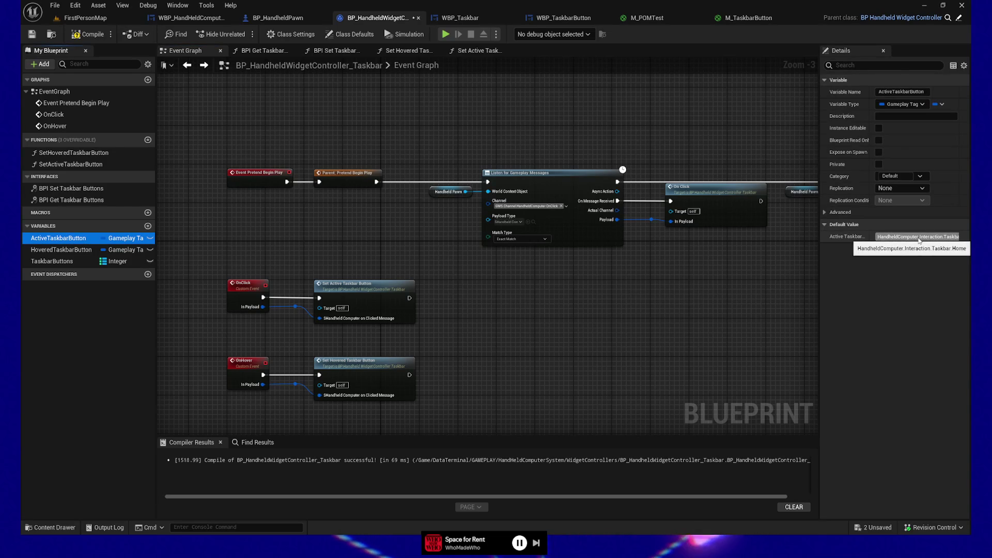
mouse_move(820, 289)
left_mouse_down()
mouse_move(764, 289)
mouse_move(845, 266)
mouse_move(827, 267)
left_mouse_up()
left_click(943, 236)
- Marquee-select the Listen for Gameplay Messages and On Click node chain
mouse_move(575, 279)
left_mouse_down()
mouse_move(567, 302)
mouse_move(534, 320)
mouse_move(444, 316)
left_mouse_up()
scroll(540, 338, "down", 1)
scroll(444, 275, "down", 1)
left_click_drag(340, 237, 757, 310)
- Shift the selected listener chain right, leaving open space after Parent: Pretend Begin Play
key("f")
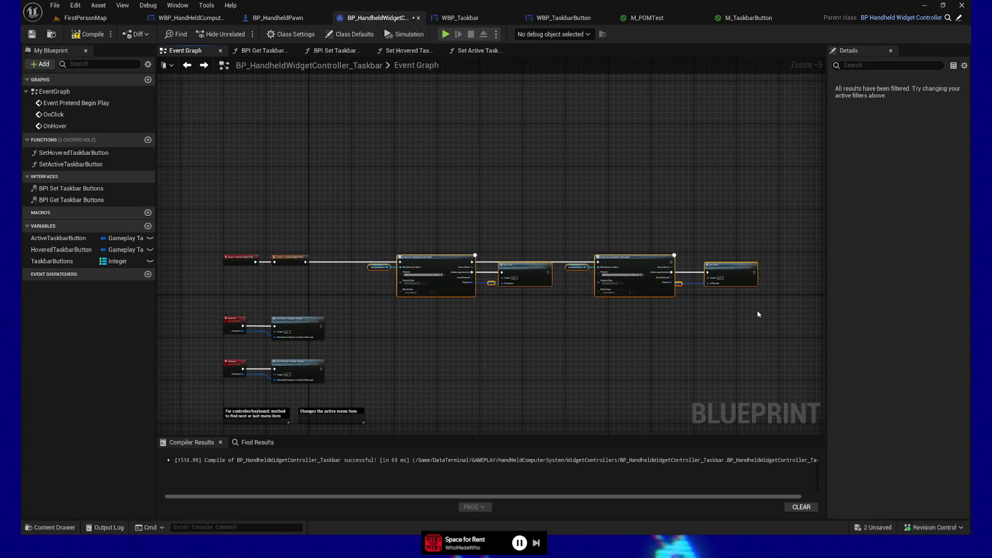
key("Right")
key("Right")
key("Right")
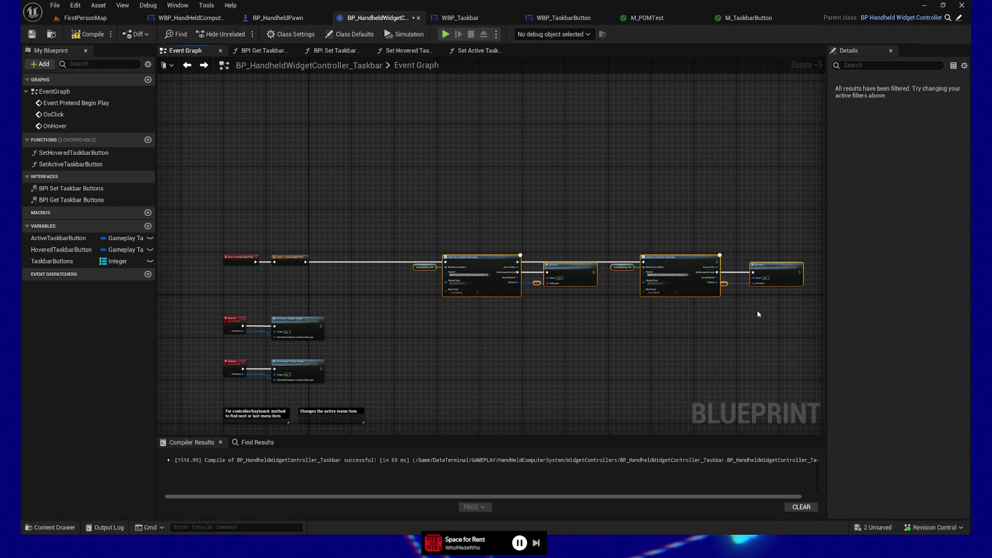
key("Right")
key("Right")
key("Right")
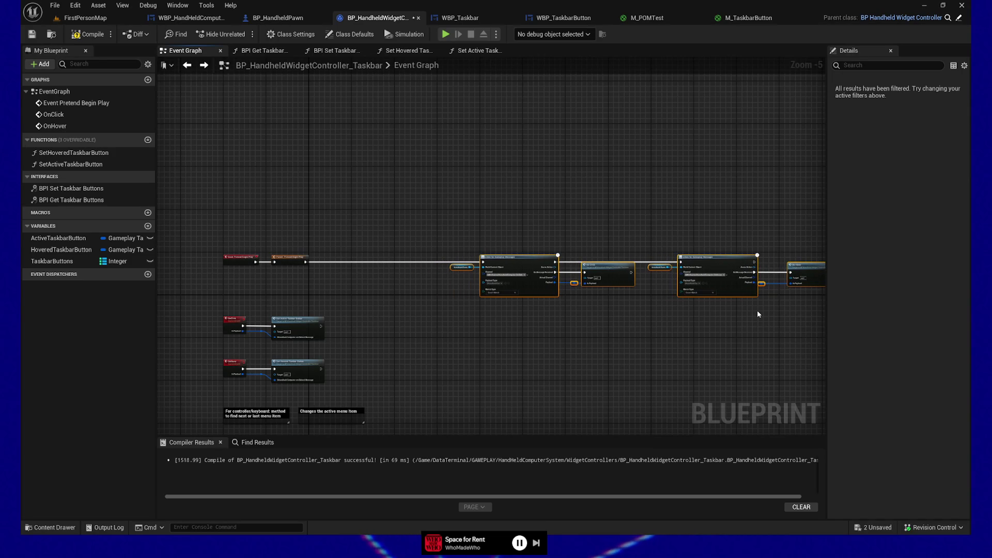
scroll(401, 284, "up", 3)
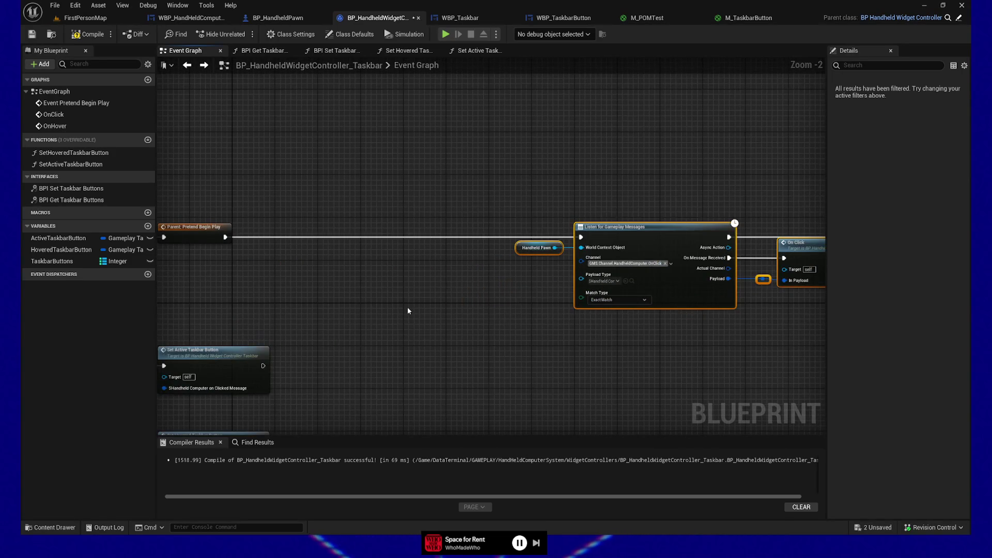
scroll(448, 326, "up", 1)
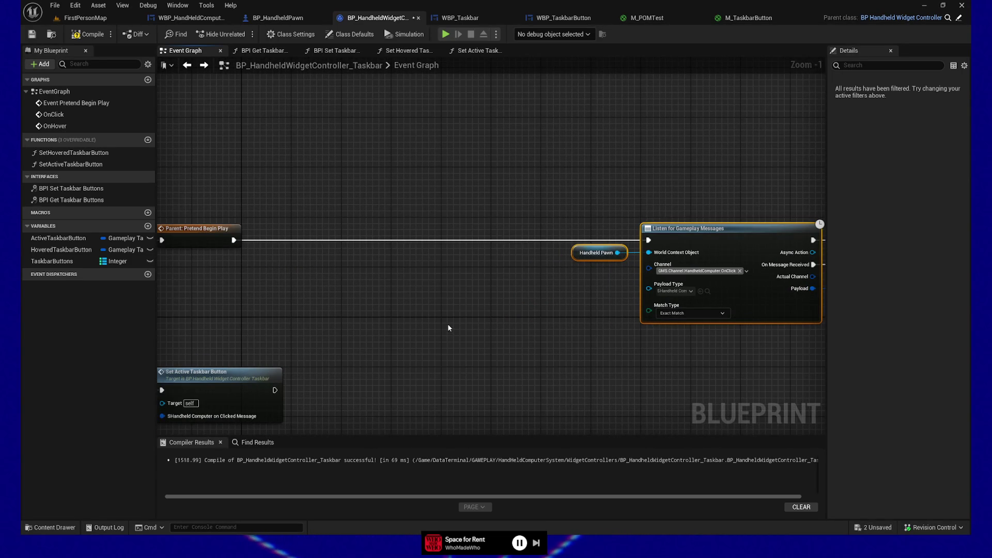
scroll(447, 324, "up", 1)
mouse_move(432, 305)
left_mouse_down()
mouse_move(449, 351)
mouse_move(476, 330)
left_mouse_up()
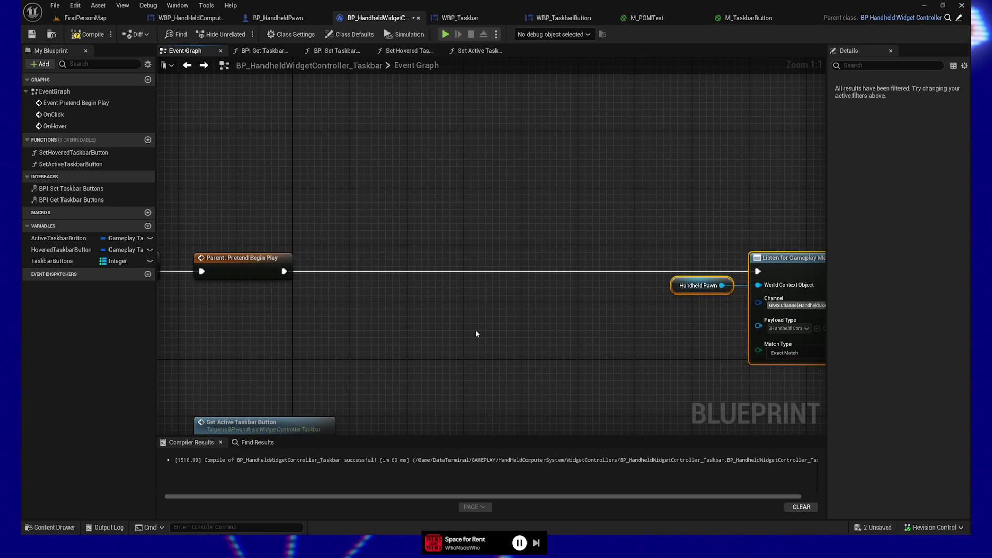
left_click_drag(378, 322, 450, 315)
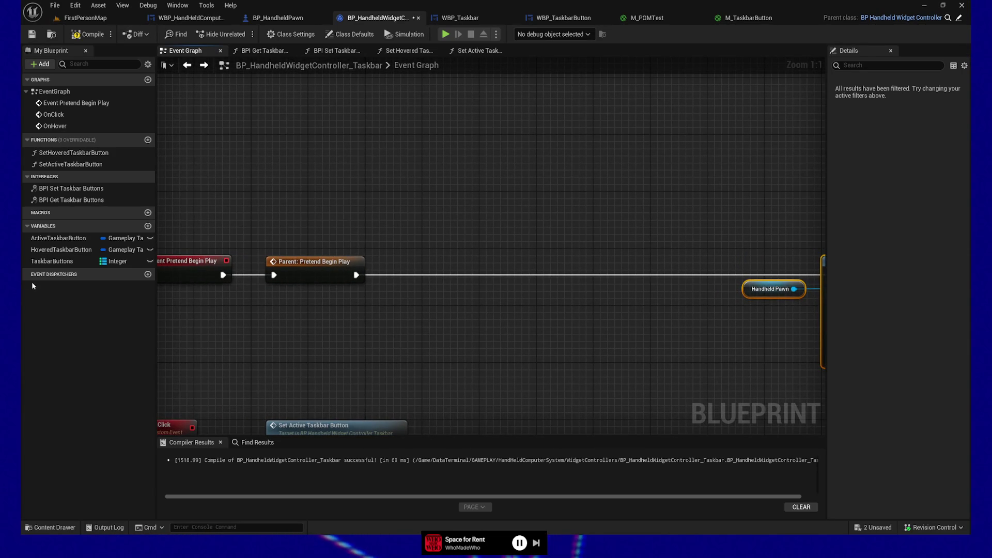
- Duplicate Set Active Taskbar Button and wire it between Parent: Pretend Begin Play and Listen for Gameplay Messages
left_click(336, 427)
left_click_drag(379, 354, 379, 289)
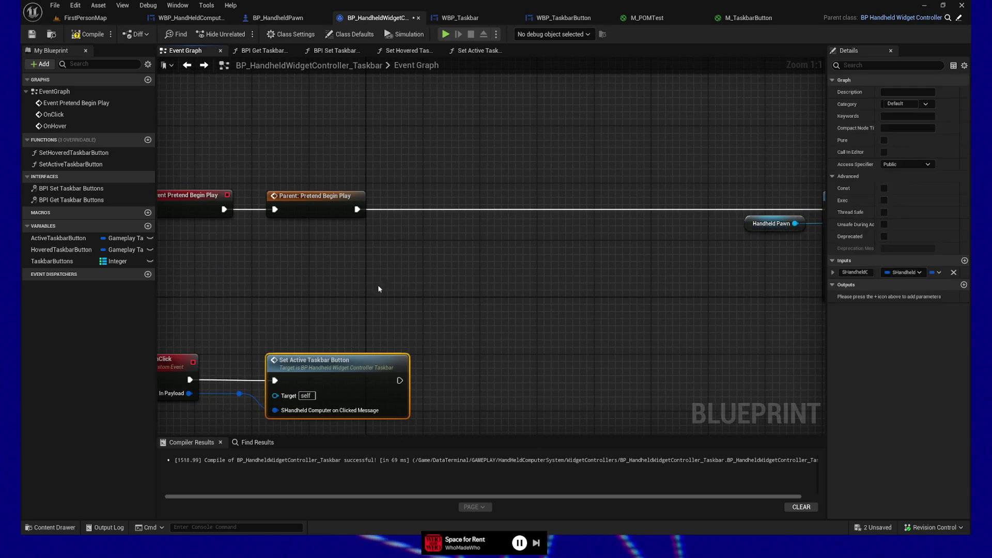
left_click_drag(413, 237, 403, 296)
key("ctrl+v")
mouse_move(462, 306)
left_mouse_down()
mouse_move(536, 289)
mouse_move(520, 261)
left_mouse_up()
left_click_drag(347, 268, 472, 268)
left_click_drag(637, 378, 510, 368)
left_click_drag(470, 263, 695, 266)
mouse_move(341, 318)
left_mouse_down()
mouse_move(479, 317)
mouse_move(417, 325)
left_mouse_up()
- Add a Make SHandheldComputerOnClickedMessage node with Button Tag HandheldComputer.Interaction.Taskbar.Home
type("make")
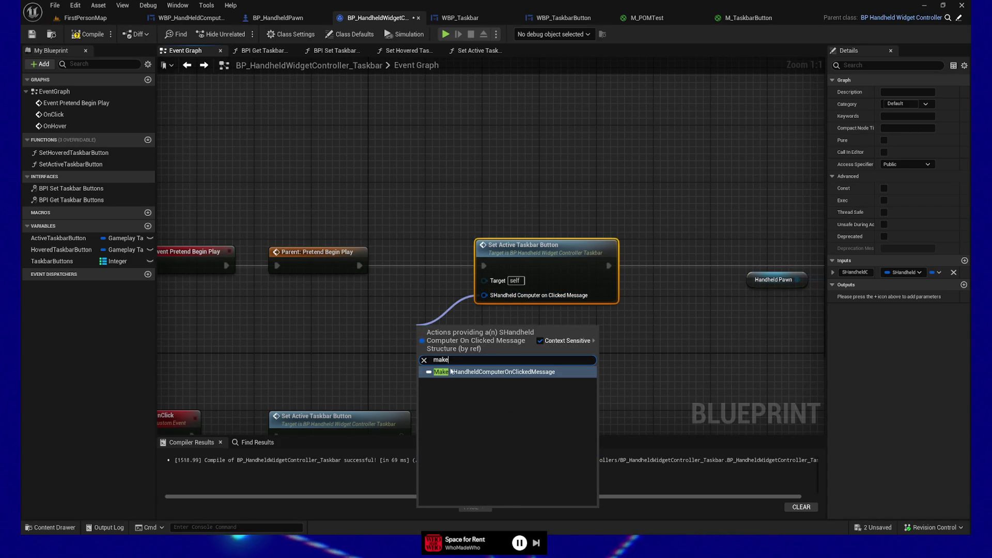
left_click(451, 372)
left_click_drag(445, 344, 292, 317)
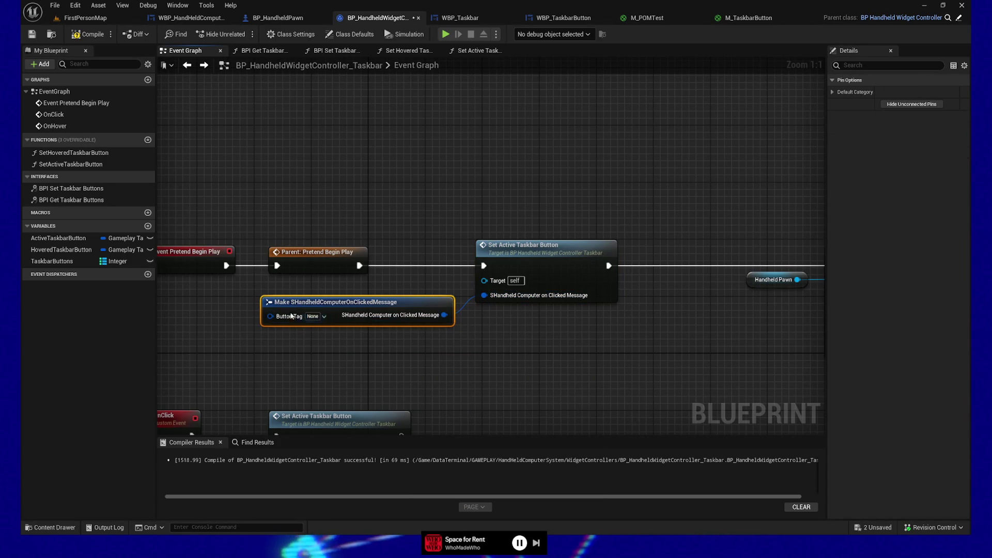
left_click(314, 316)
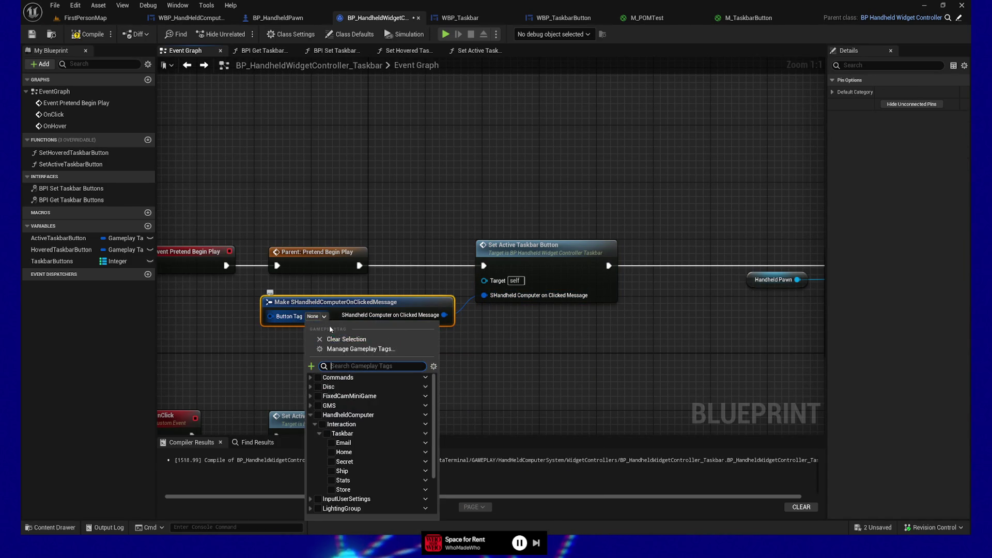
left_click(332, 454)
left_click(562, 382)
left_click_drag(452, 309, 380, 301)
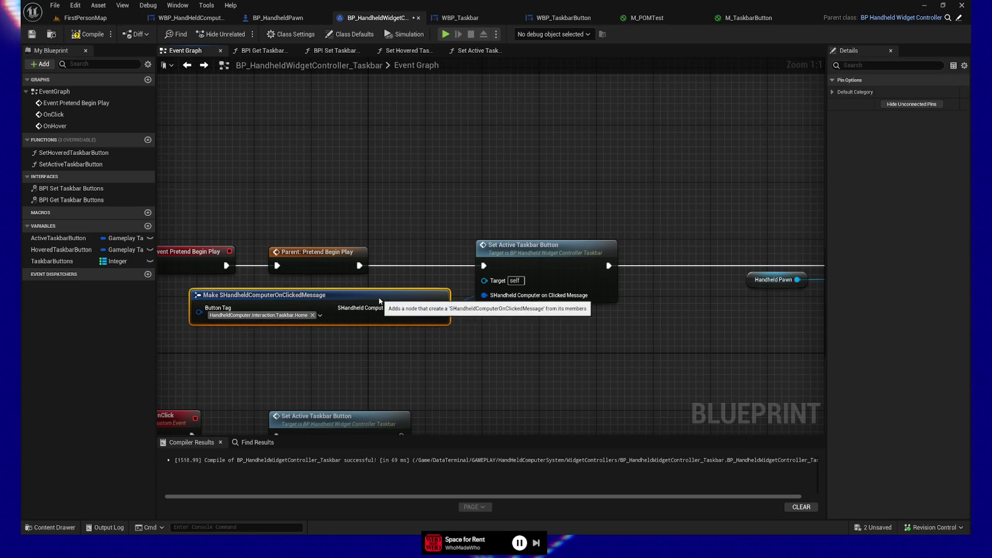
left_click_drag(395, 381, 524, 380)
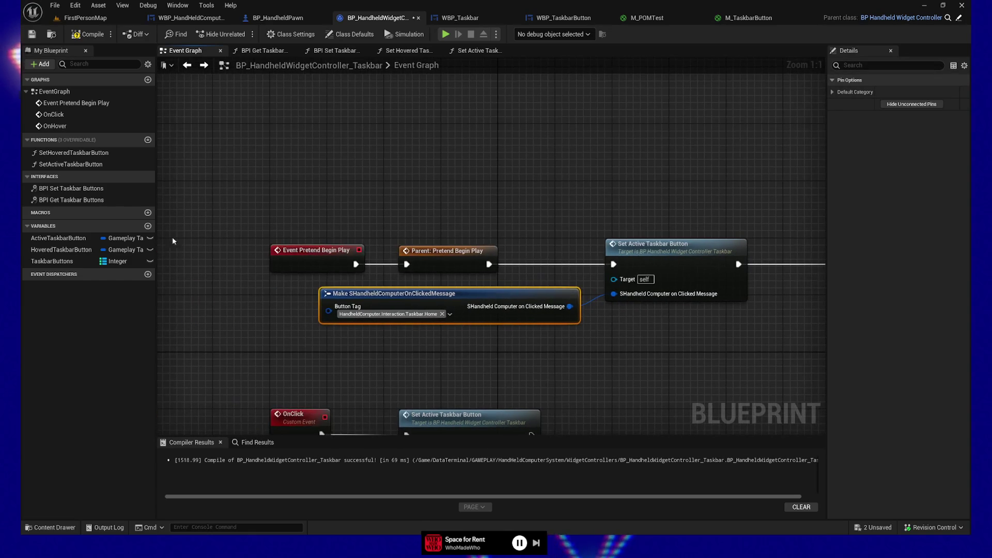
- Compile and save the taskbar controller blueprint
left_click(88, 35)
left_click(32, 34)
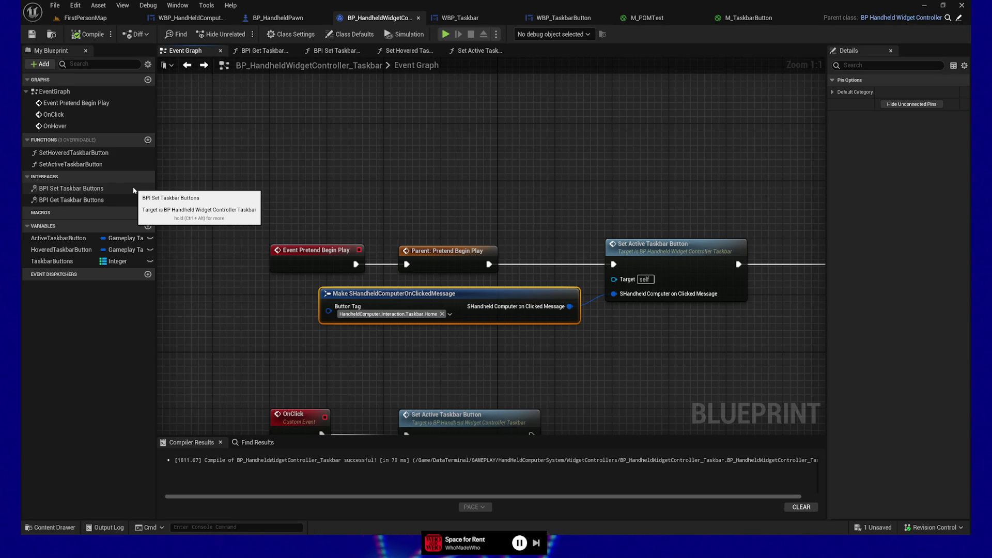
scroll(682, 386, "down", 1)
- Nudge the Make and Set Active nodes right, then shift the right-hand listener chain right
left_click(480, 261, "ctrl")
key("Right")
key("Right")
key("Right")
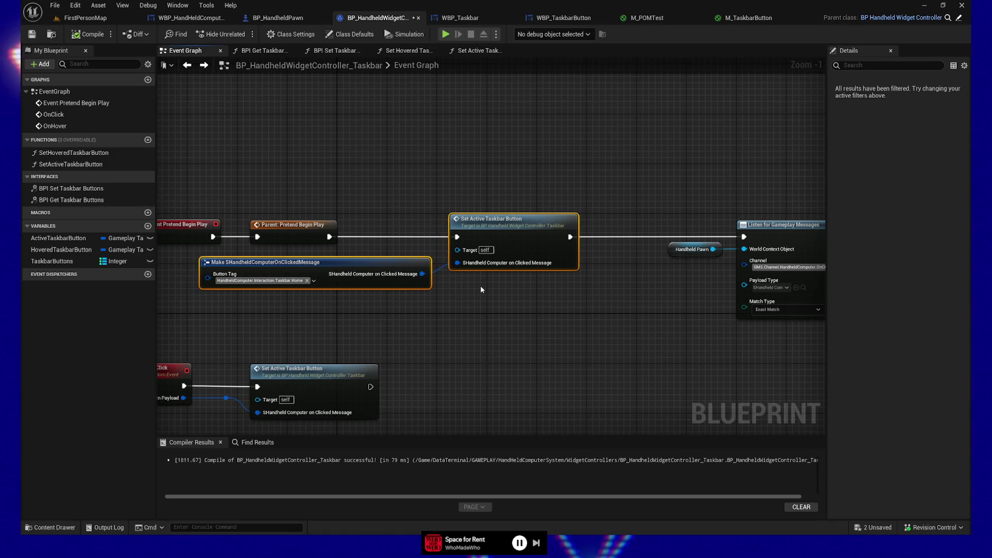
key("Right")
key("Right")
key("Right")
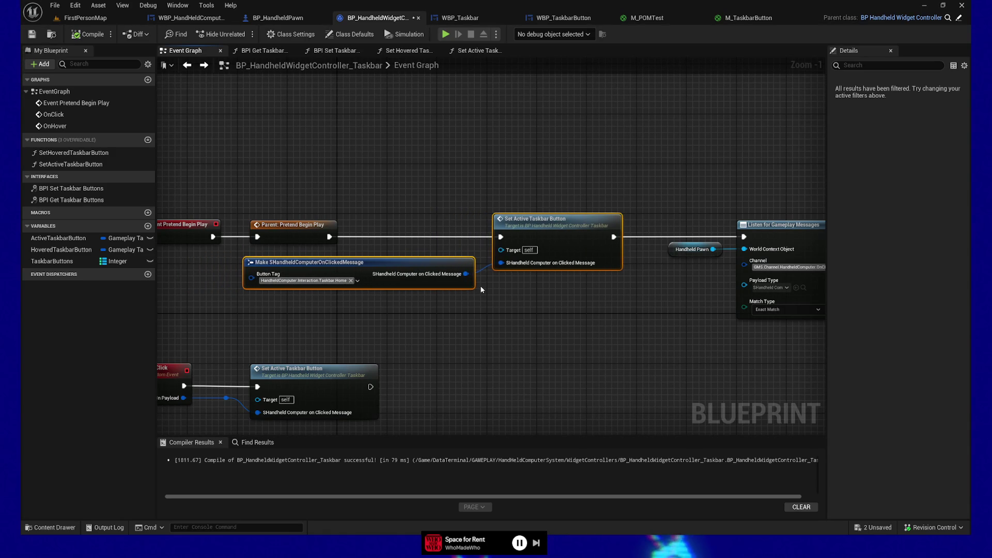
scroll(539, 349, "down", 3)
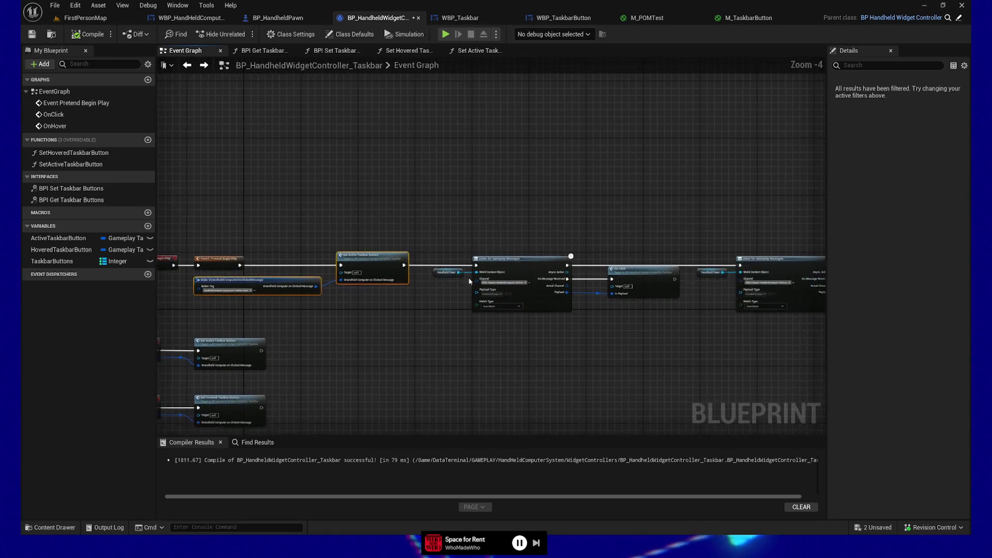
scroll(538, 351, "down", 1)
left_click_drag(412, 262, 805, 352)
key("Right")
key("Right")
key("Right")
key("Right")
key("Right")
key("Right")
key("Right")
key("Right")
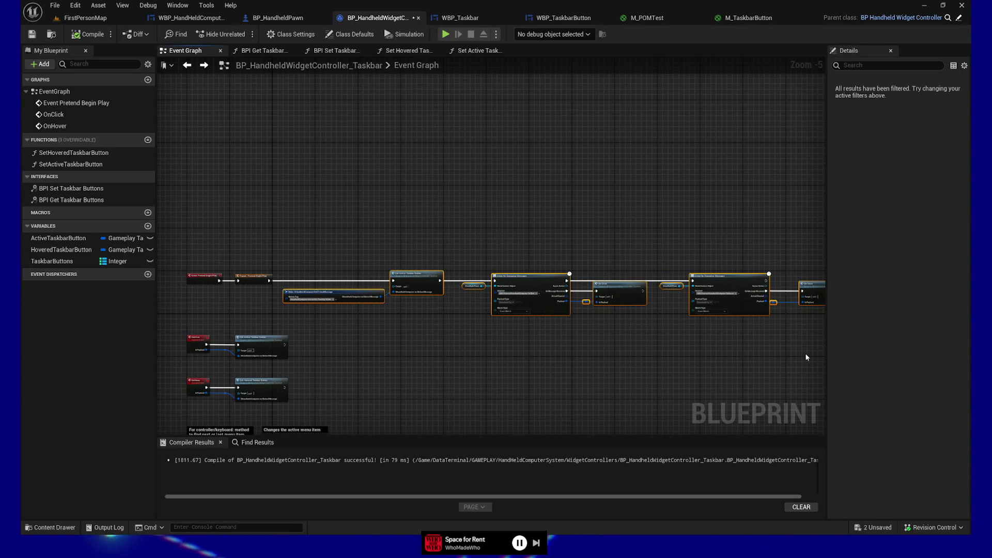
left_click(437, 340)
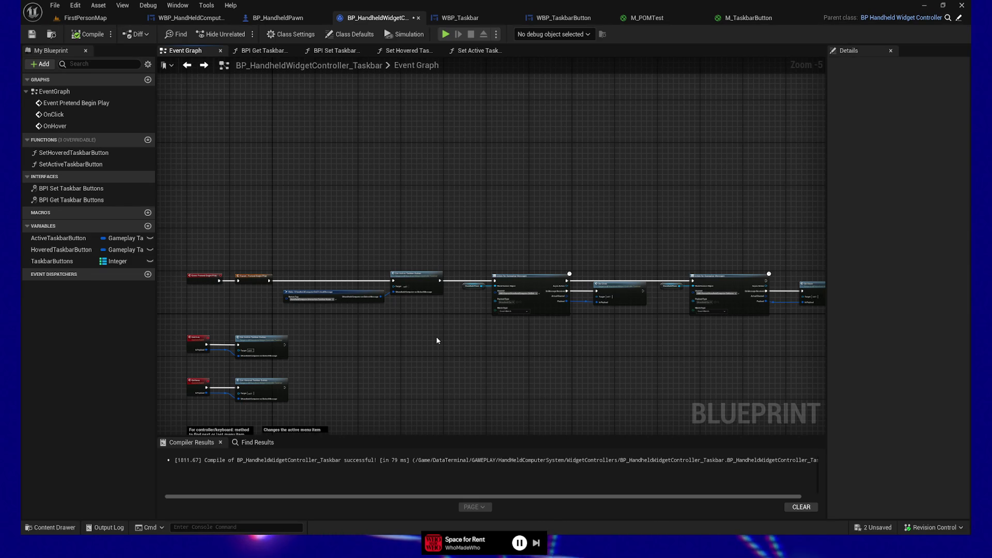
mouse_move(437, 340)
left_mouse_down()
mouse_move(501, 286)
mouse_move(603, 365)
left_mouse_up()
scroll(502, 287, "up", 1)
scroll(501, 287, "up", 3)
left_click(450, 278)
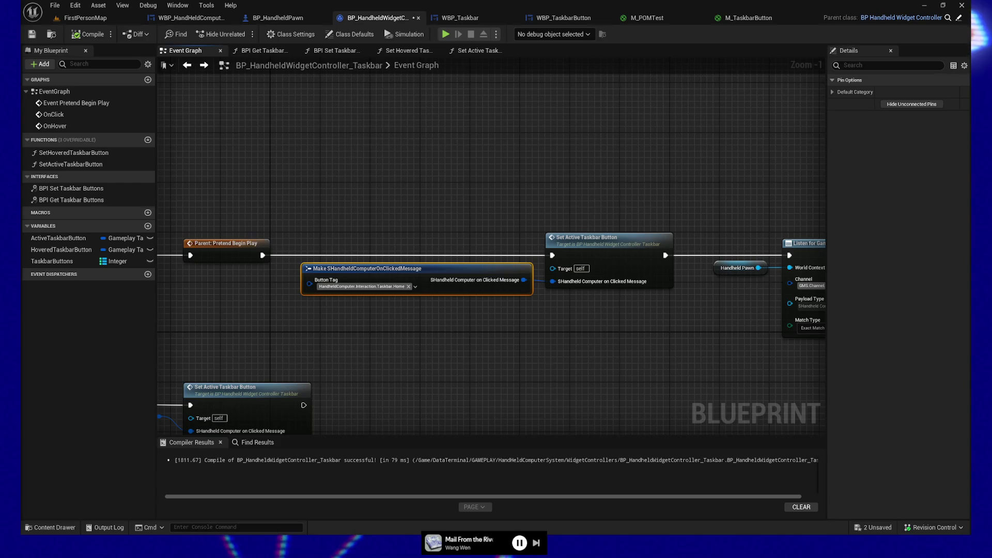
- Add an On Click call node and delete the old Set Active Taskbar Button call
left_click_drag(501, 346, 478, 355)
scroll(478, 354, "down", 3)
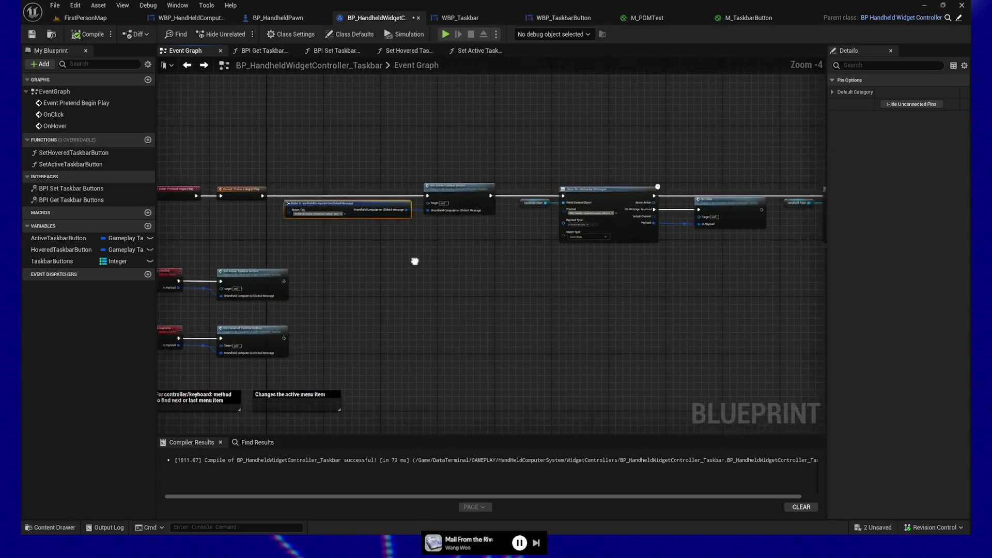
mouse_move(568, 229)
left_mouse_down()
mouse_move(559, 257)
mouse_move(568, 224)
mouse_move(587, 249)
mouse_move(484, 253)
mouse_move(656, 261)
mouse_move(617, 229)
mouse_move(597, 231)
left_mouse_up()
scroll(555, 267, "up", 4)
right_click(513, 259)
type("on click")
key("Return")
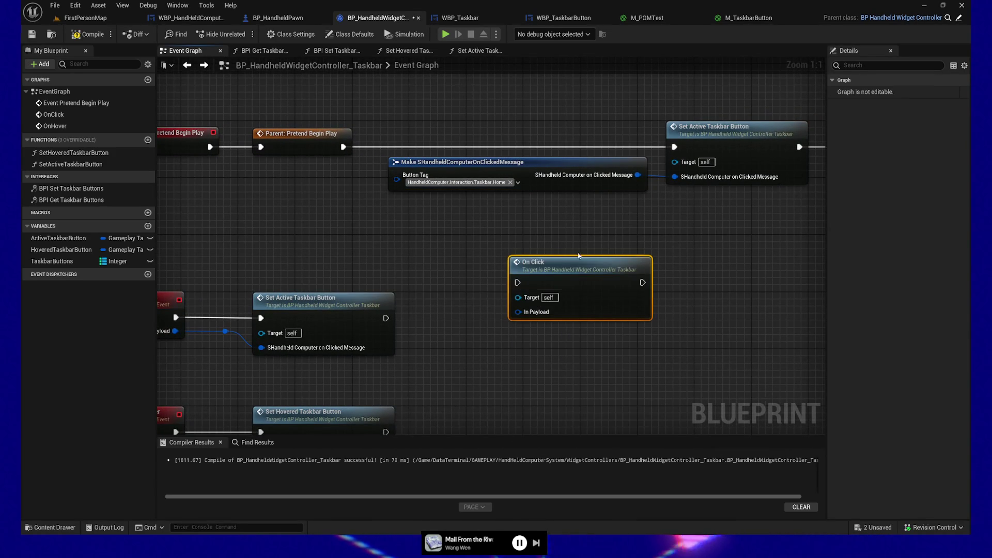
left_click_drag(721, 221, 536, 265)
left_click(553, 171)
key("Delete")
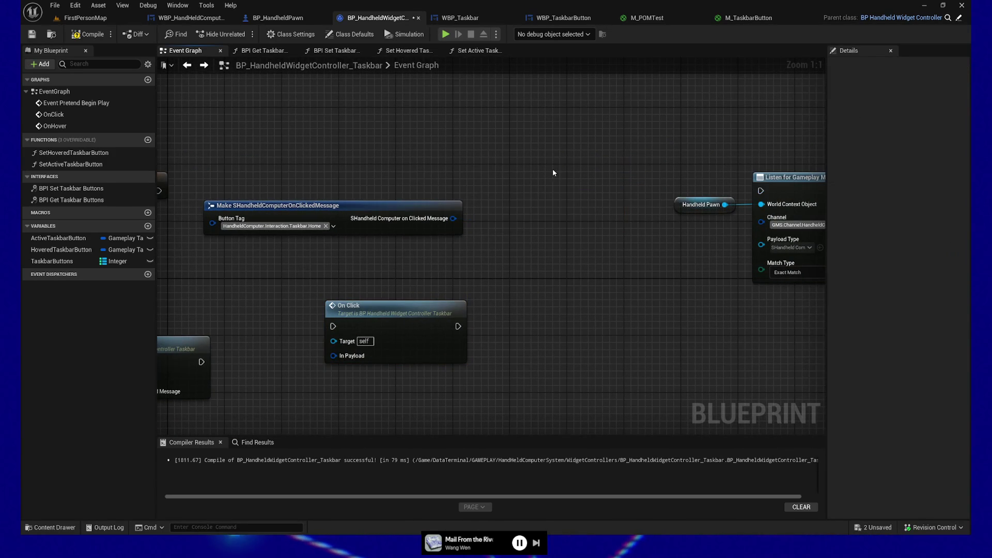
- Wire On Click between Pretend Begin Play and the listener, pass the Home message as In Payload, and save
left_click_drag(225, 253, 275, 240)
mouse_move(210, 177)
left_mouse_down()
mouse_move(377, 276)
mouse_move(384, 314)
left_mouse_up()
mouse_move(454, 287)
left_mouse_down()
mouse_move(545, 257)
mouse_move(594, 142)
left_mouse_up()
left_click_drag(550, 168, 559, 175)
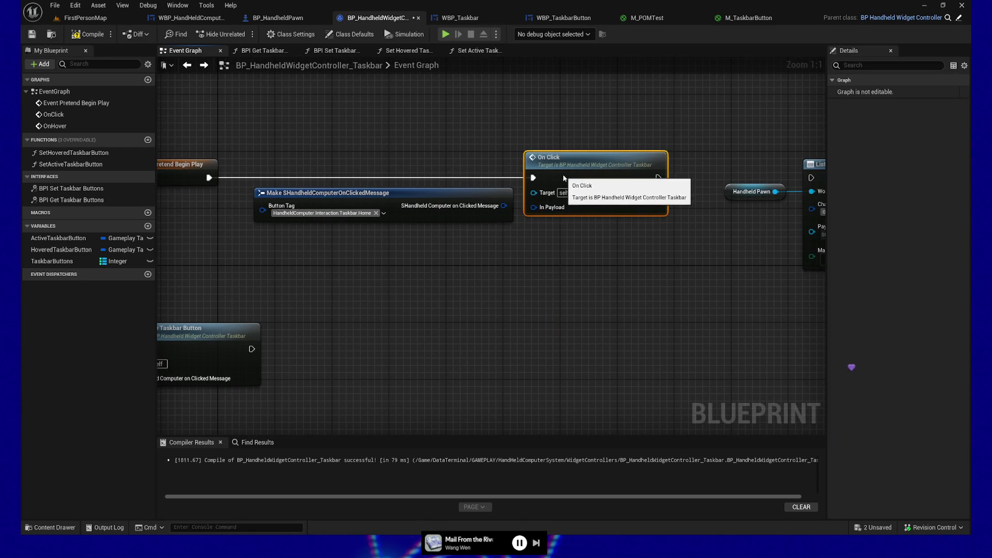
left_click_drag(625, 272, 528, 286)
left_click_drag(561, 191, 715, 192)
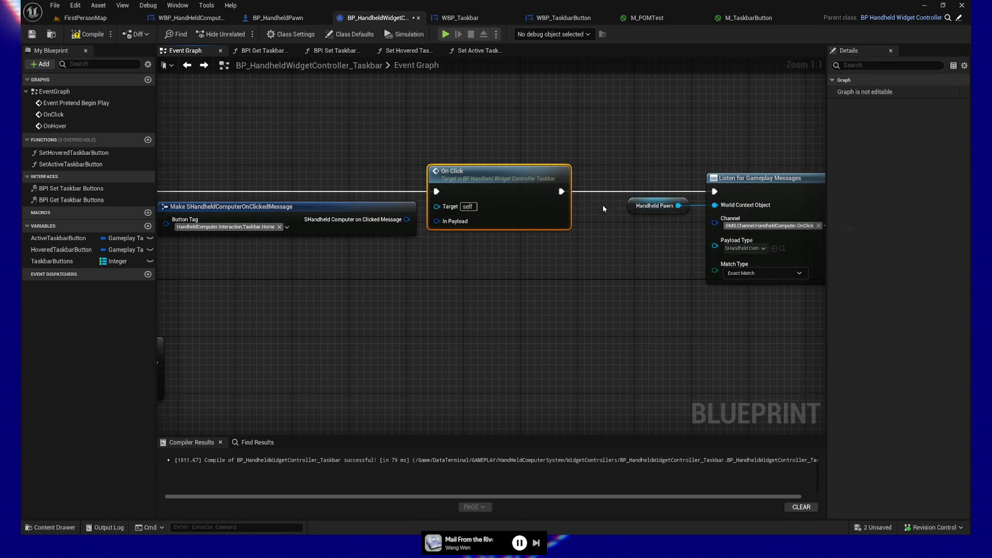
left_click_drag(407, 220, 440, 222)
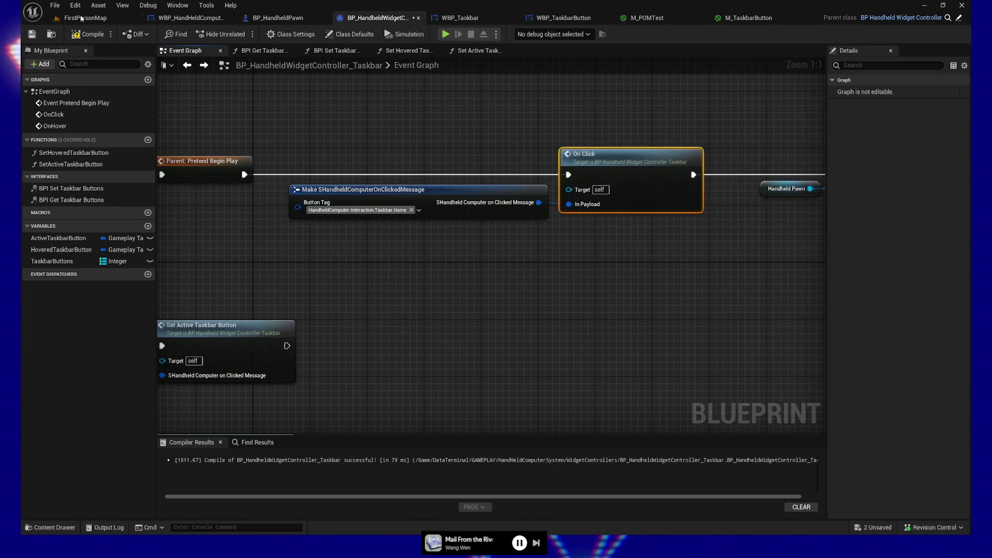
left_click(31, 35)
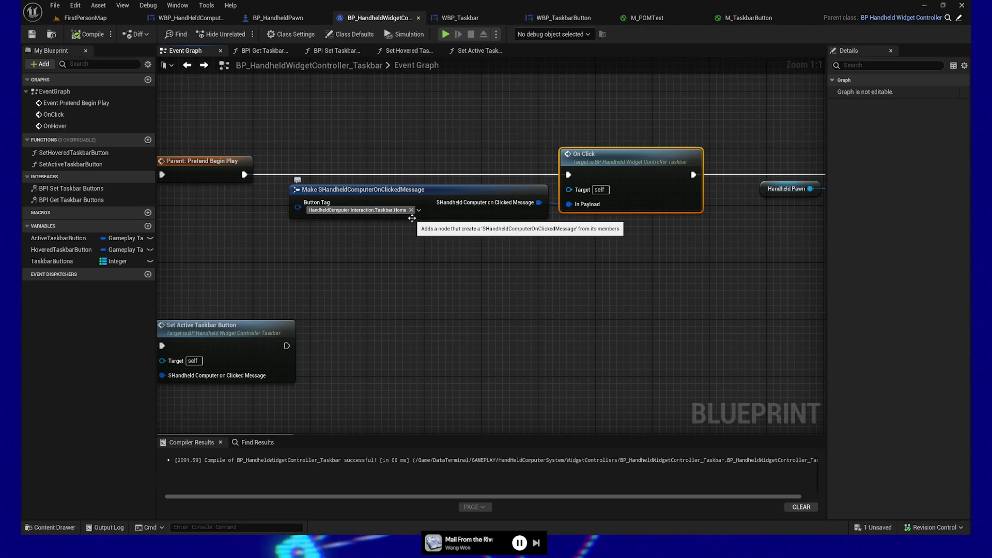
- Select the OnClick and OnHover event groups with their payload reroute nodes
mouse_move(421, 290)
left_mouse_down()
mouse_move(510, 288)
mouse_move(418, 281)
mouse_move(602, 248)
left_mouse_up()
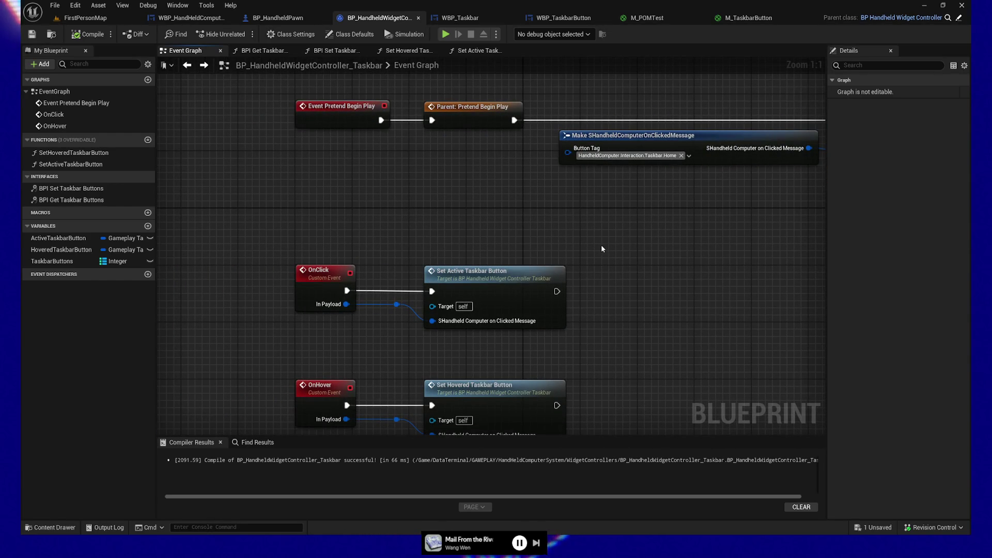
mouse_move(668, 253)
left_mouse_down()
mouse_move(538, 225)
mouse_move(377, 223)
mouse_move(291, 311)
left_mouse_up()
scroll(605, 247, "down", 1)
mouse_move(558, 330)
left_mouse_down()
mouse_move(348, 330)
mouse_move(376, 326)
mouse_move(417, 293)
mouse_move(617, 256)
mouse_move(587, 244)
mouse_move(594, 153)
mouse_move(598, 228)
mouse_move(535, 263)
left_mouse_up()
mouse_move(239, 215)
left_mouse_down()
mouse_move(348, 405)
mouse_move(391, 407)
left_mouse_up()
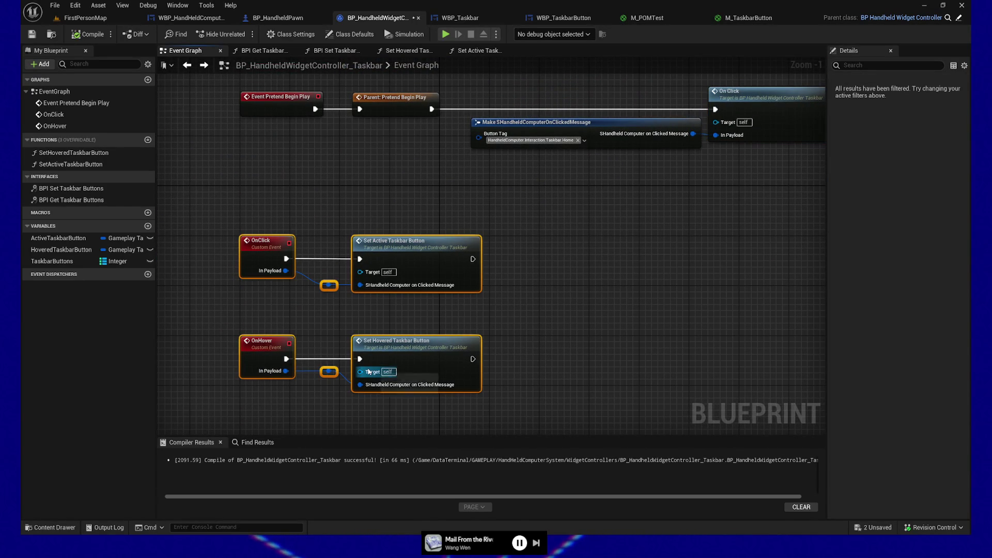
- Undo Straighten Connections on the OnClick and OnHover wires
key("ctrl+z")
left_click_drag(243, 215, 336, 420)
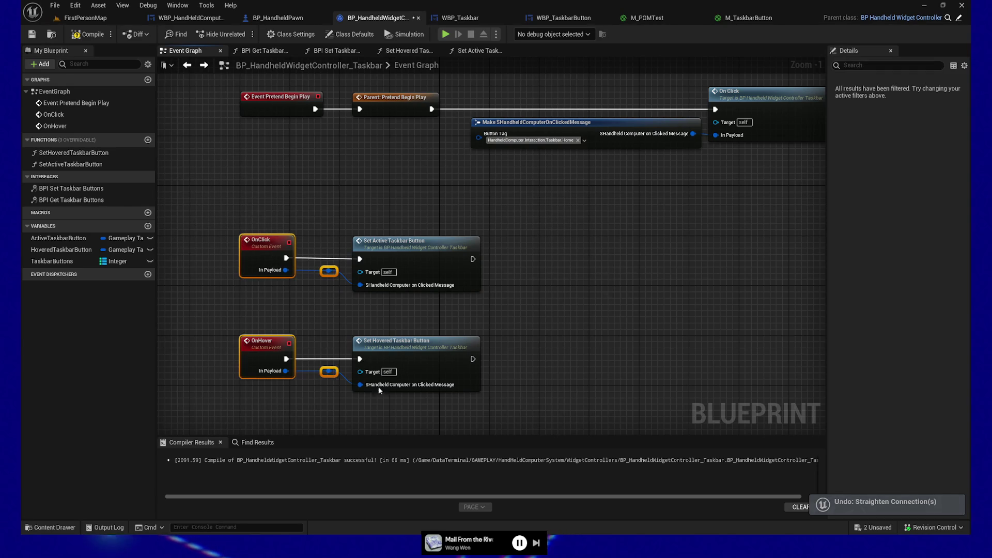
left_click_drag(491, 403, 346, 233)
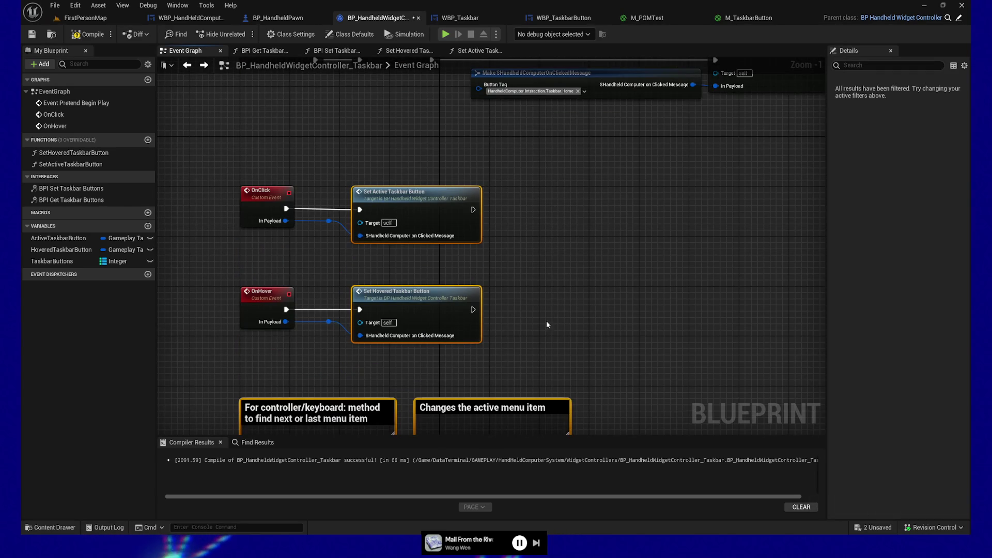
left_click(547, 324)
mouse_move(547, 325)
left_mouse_down()
mouse_move(588, 332)
mouse_move(470, 370)
mouse_move(620, 343)
left_mouse_up()
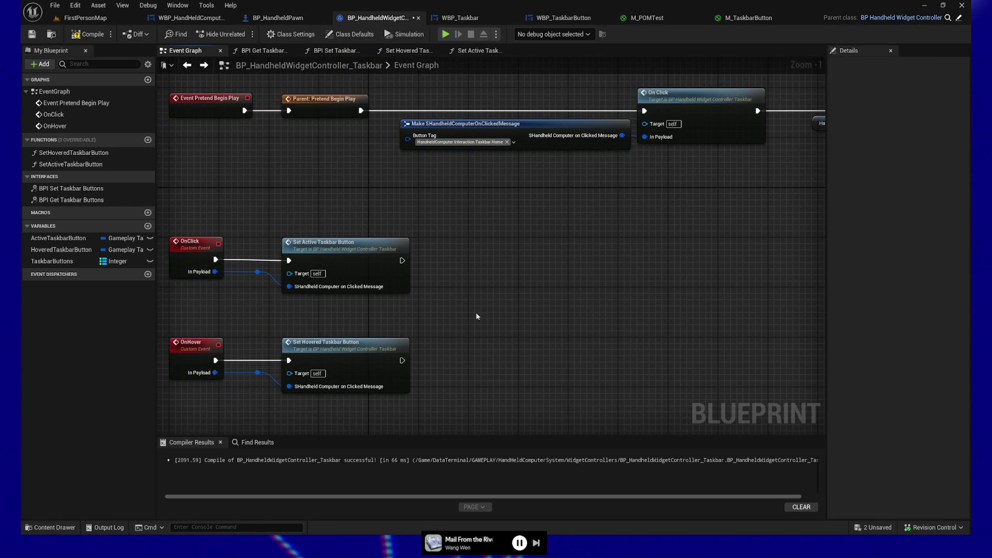
left_click_drag(472, 297, 493, 302)
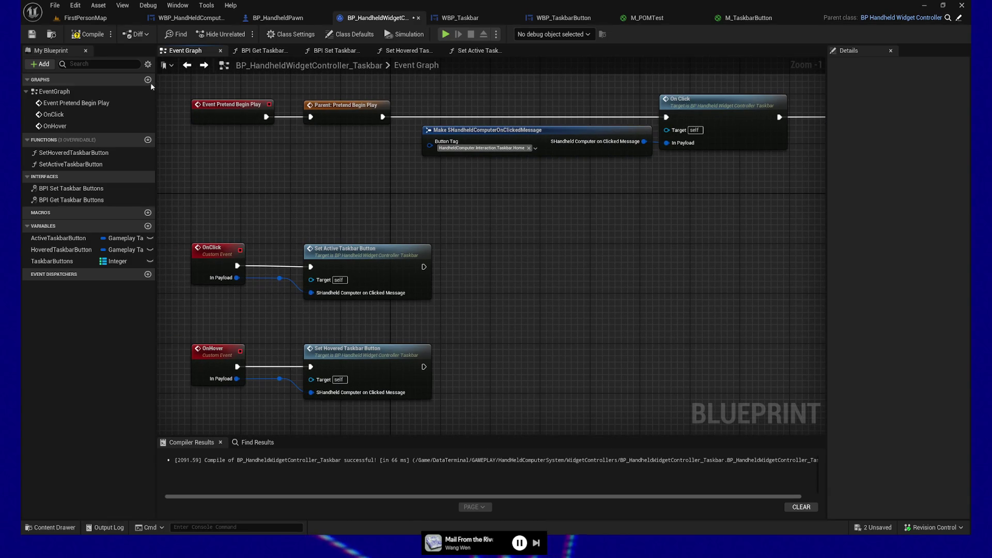
- Recompile the taskbar controller and switch to the WBP_Taskbar Event Graph
left_click(93, 37)
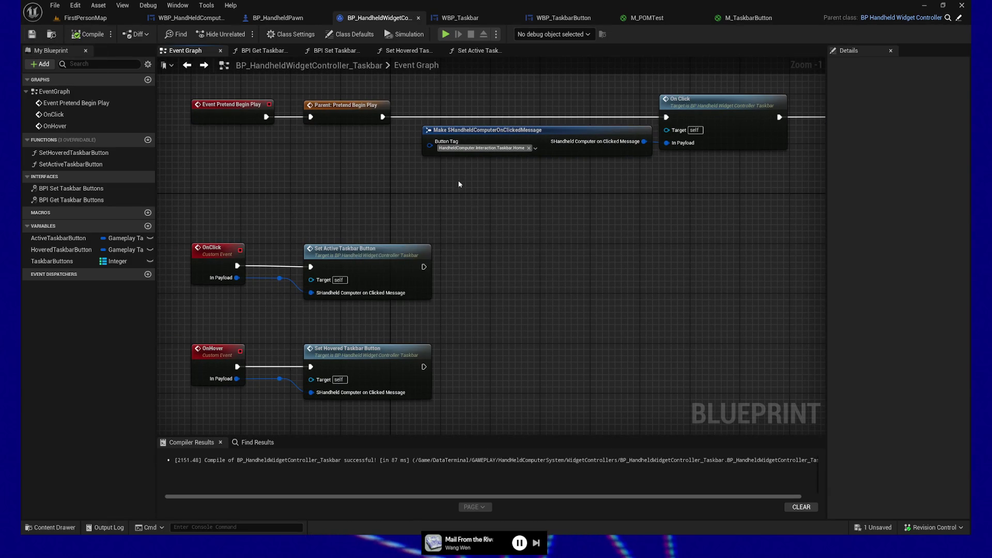
left_click_drag(562, 273, 551, 263)
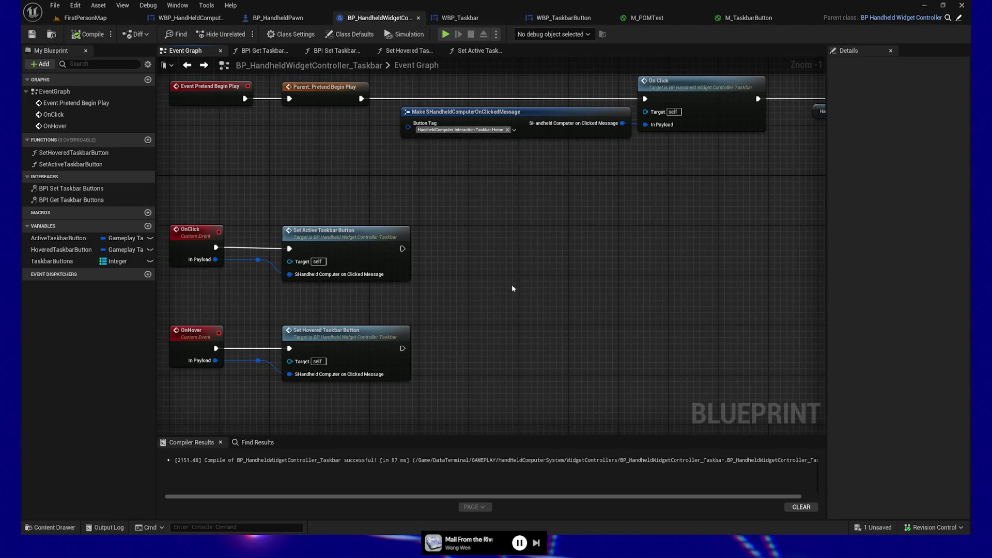
left_click_drag(514, 289, 541, 270)
left_click(468, 19)
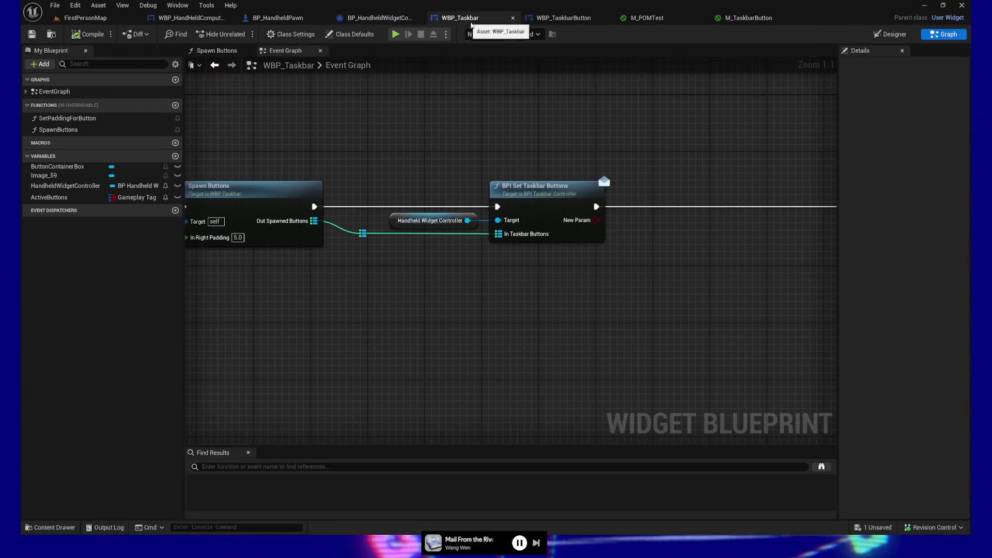
- Review WBP_Taskbar's FIND and Set Taskbar Button Active nodes, then return to BP_HandheldWidgetController_Taskbar
mouse_move(724, 264)
left_mouse_down()
mouse_move(653, 328)
mouse_move(550, 308)
left_mouse_up()
left_click_drag(645, 152, 707, 289)
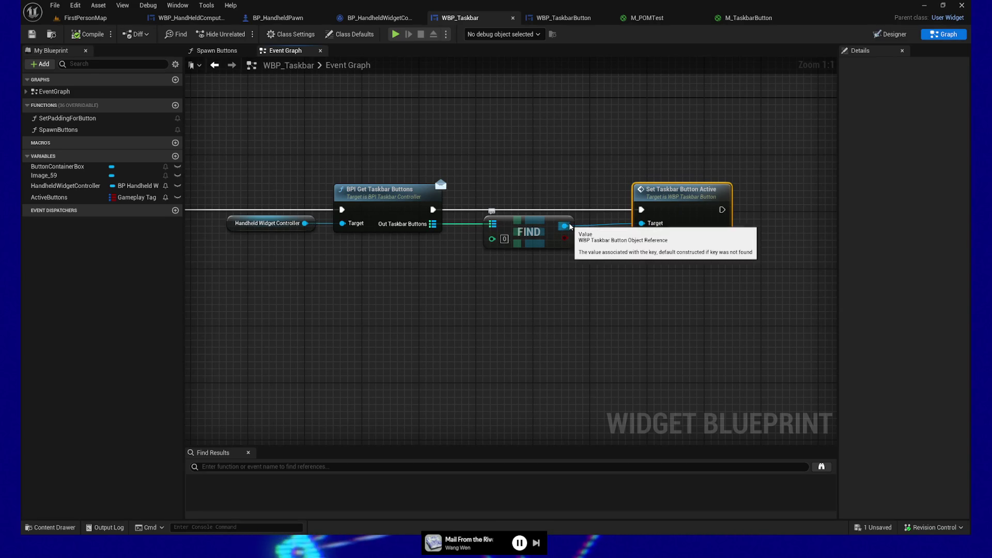
left_click(661, 169)
left_click(684, 221)
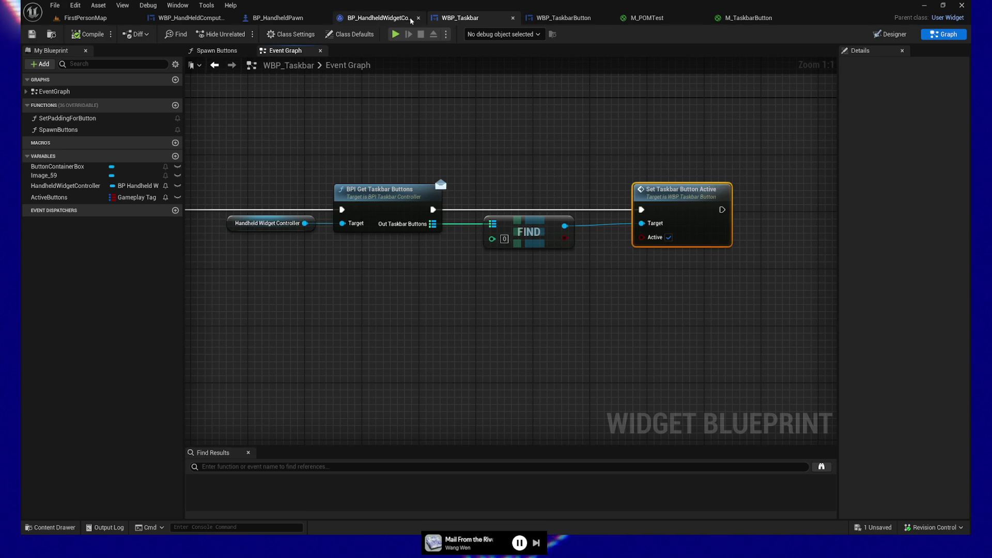
left_click(376, 21)
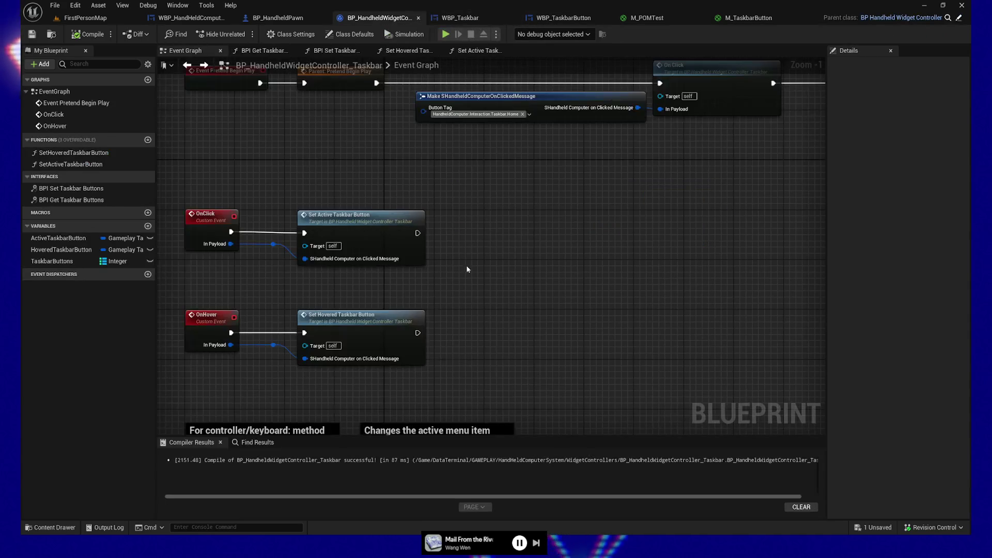
- Place a TaskbarButtons getter and feed its Values into a For Each Loop via 'get for each'
left_click_drag(52, 261, 443, 262)
left_click(463, 264)
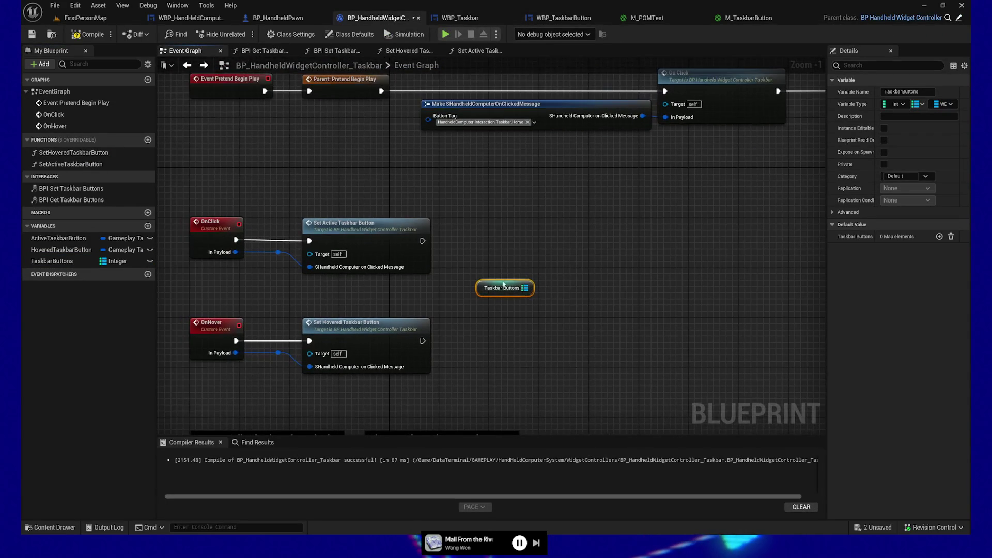
left_click_drag(531, 282, 584, 278)
type("get")
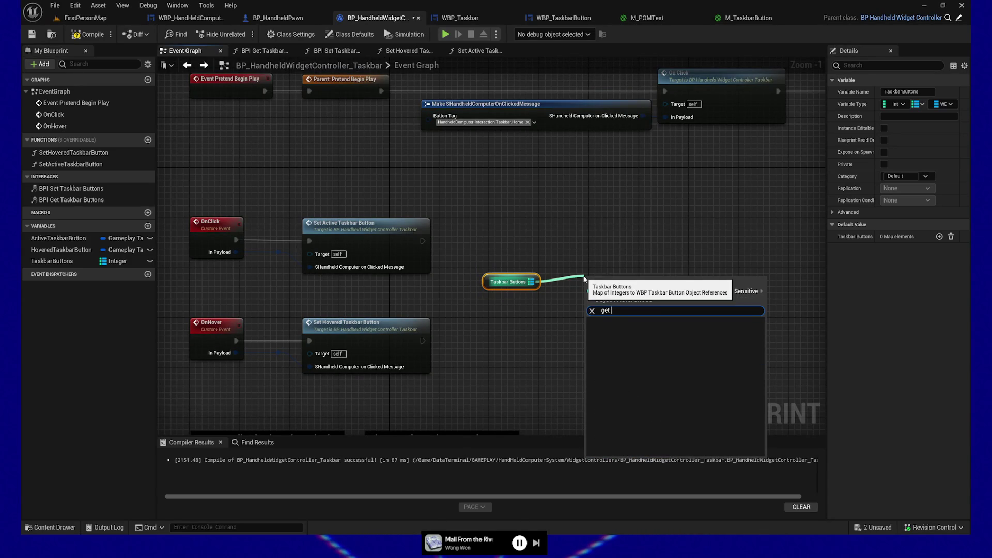
type(" for each")
key("Return")
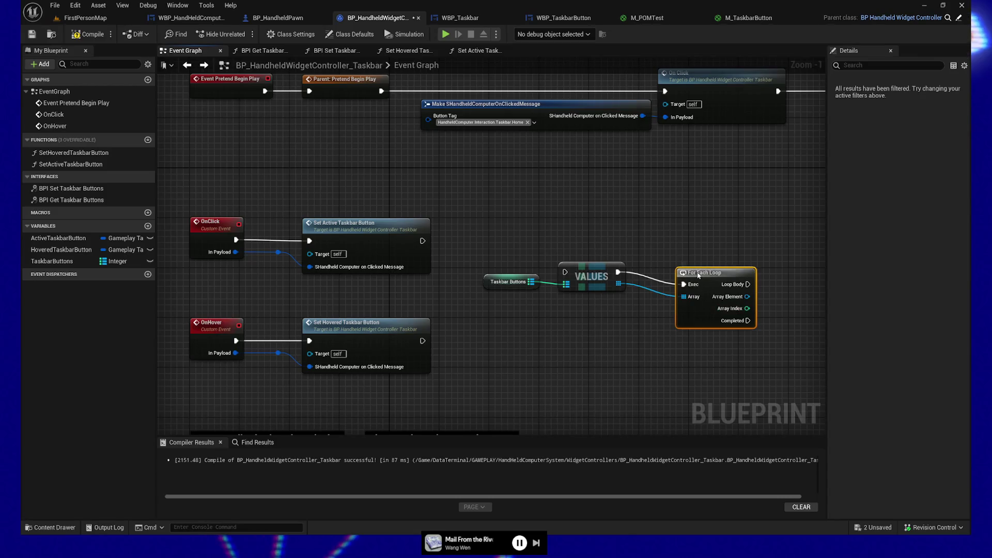
left_click_drag(698, 275, 680, 262)
left_click_drag(543, 231, 496, 298)
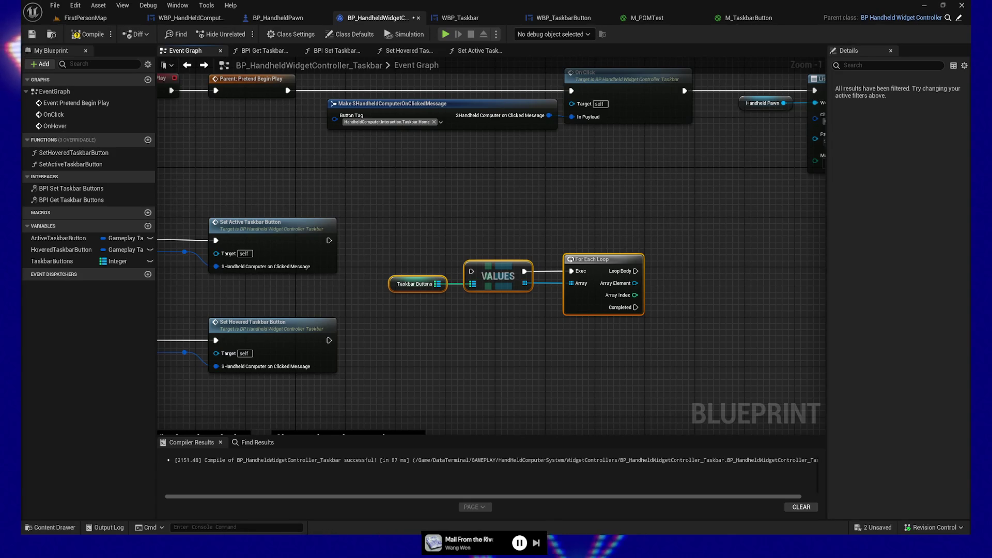
left_click_drag(598, 341, 490, 351)
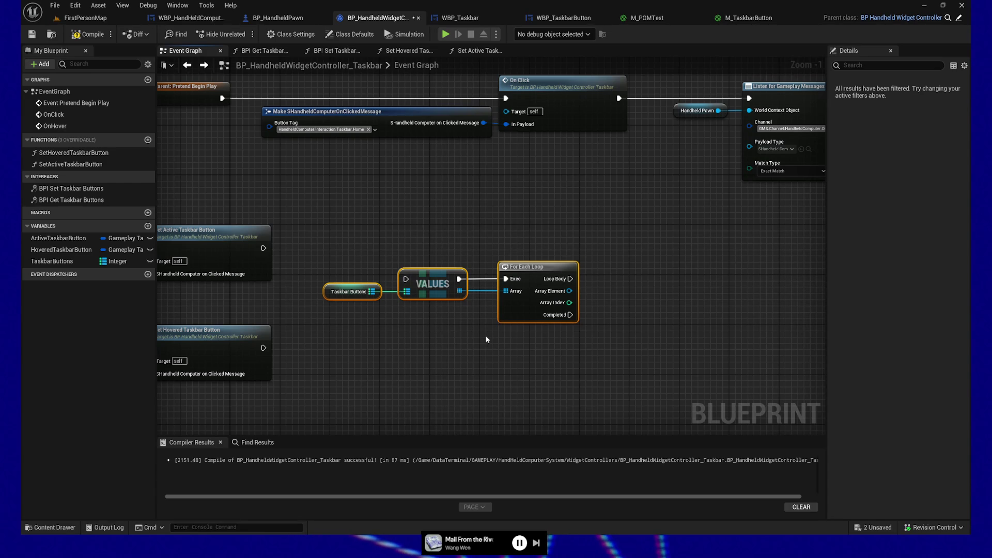
mouse_move(663, 246)
left_mouse_down()
mouse_move(653, 237)
mouse_move(482, 341)
left_mouse_up()
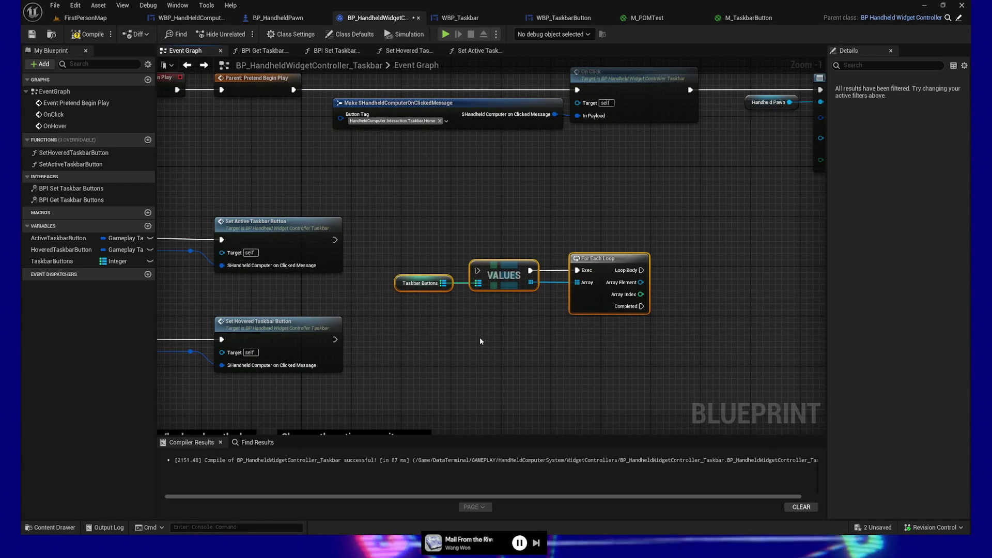
mouse_move(684, 286)
left_mouse_down()
mouse_move(586, 286)
mouse_move(569, 303)
mouse_move(621, 315)
mouse_move(573, 305)
left_mouse_up()
left_click(402, 343)
left_click_drag(351, 350, 516, 341)
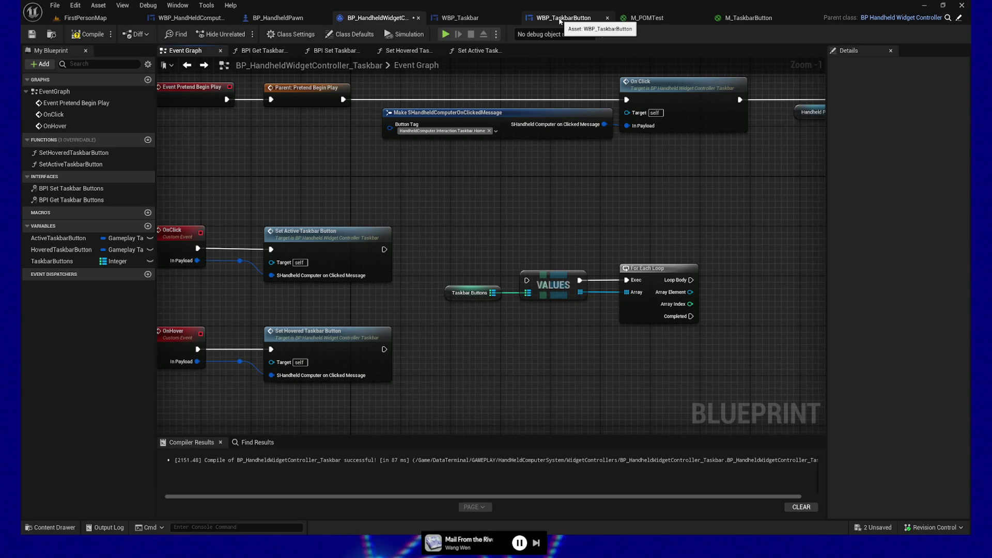
left_click(560, 21)
- Check WBP_Taskbar's FIND node and WBP_TaskbarButton, then return to the taskbar controller's Event Graph
left_click(476, 21)
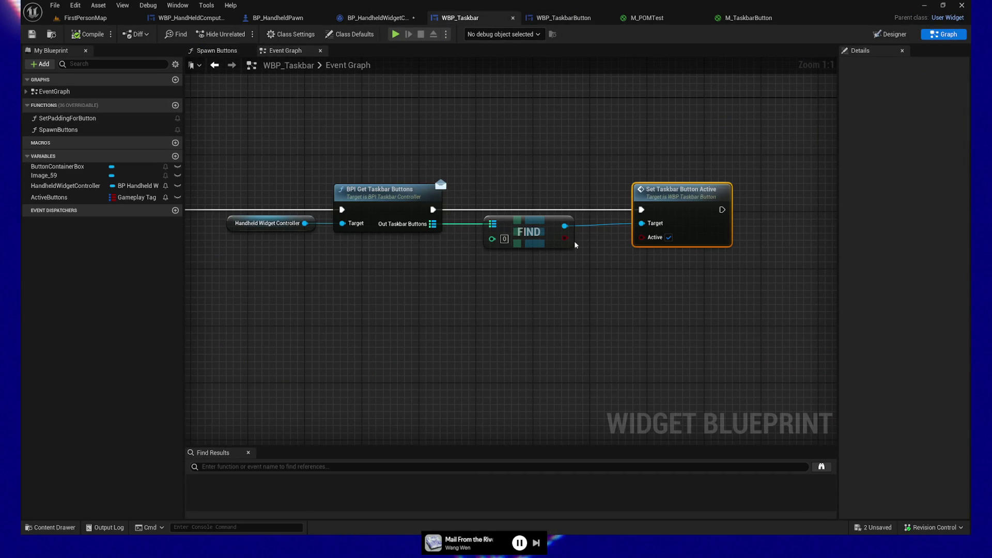
mouse_move(371, 280)
left_mouse_down()
mouse_move(705, 265)
mouse_move(558, 245)
left_mouse_up()
left_click_drag(588, 164, 708, 273)
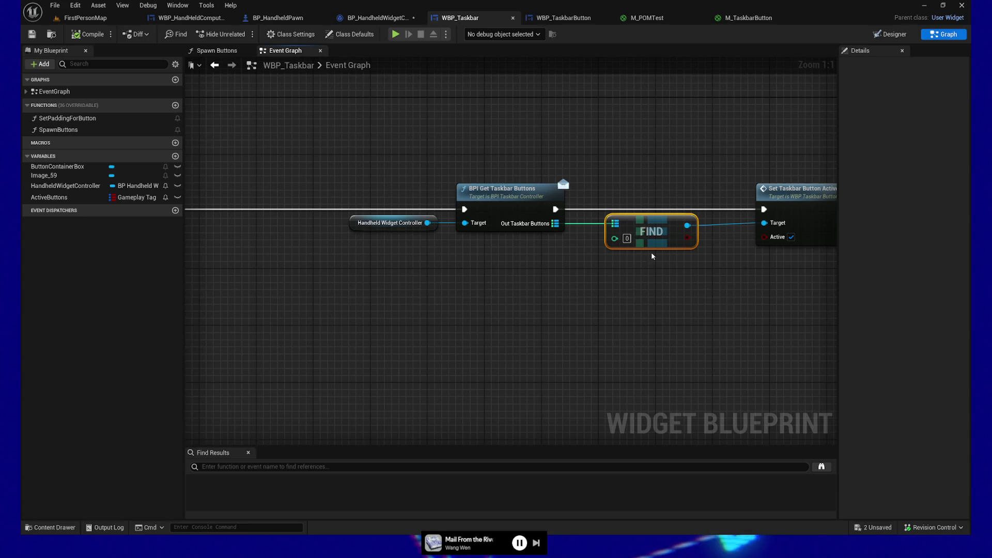
left_click(568, 18)
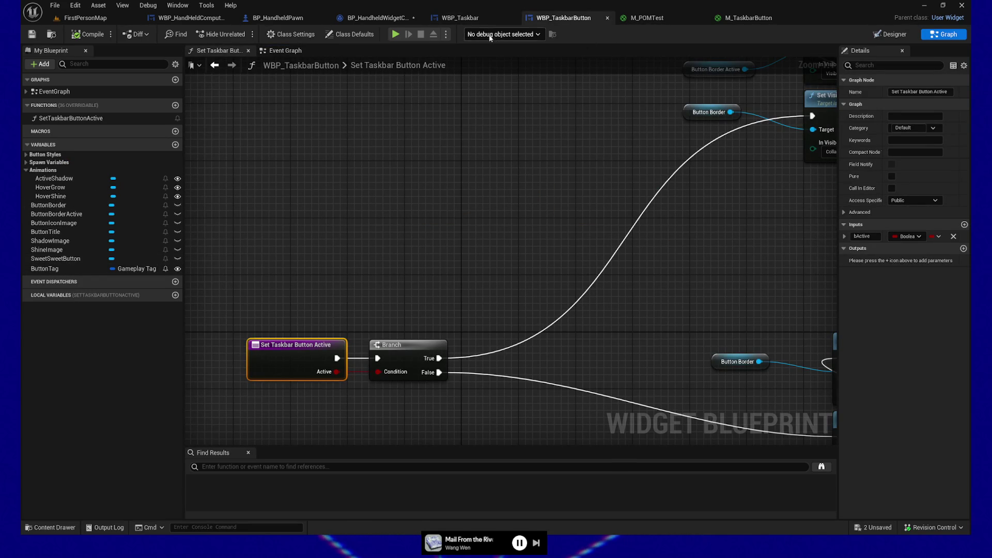
left_click(381, 20)
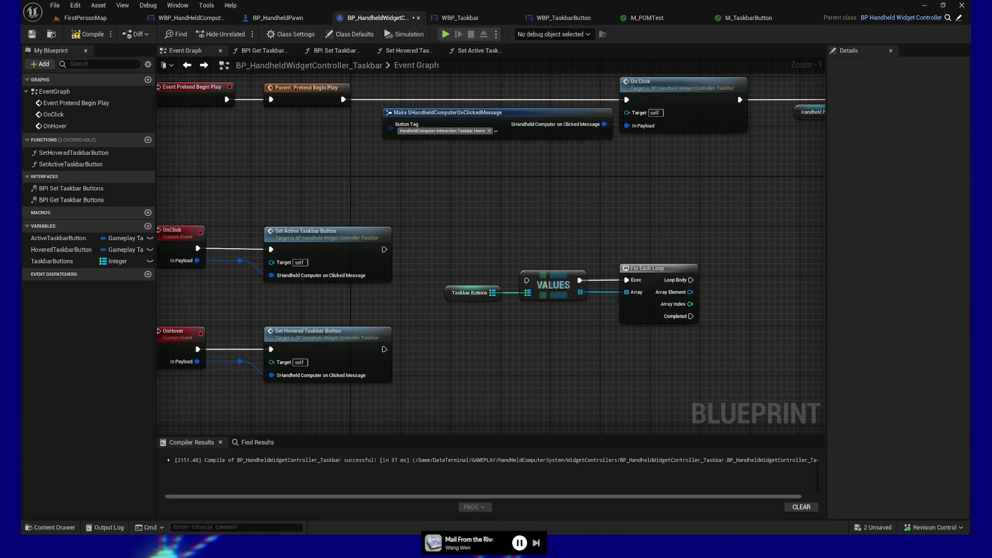
- Add a Get Button Tag node on the loop's Array Element
mouse_move(653, 318)
left_mouse_down()
mouse_move(489, 336)
mouse_move(557, 314)
left_mouse_up()
type("get t")
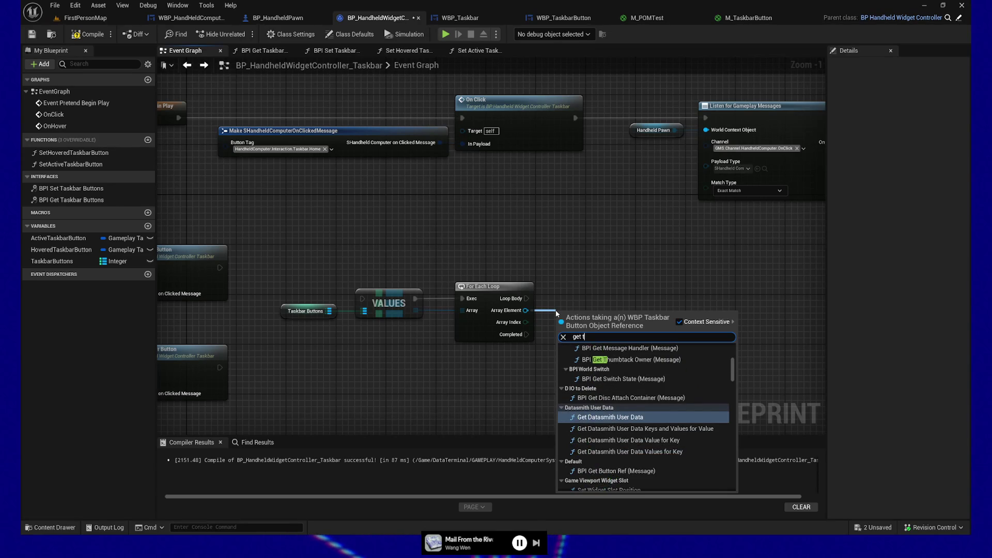
type("ag")
left_click(594, 392)
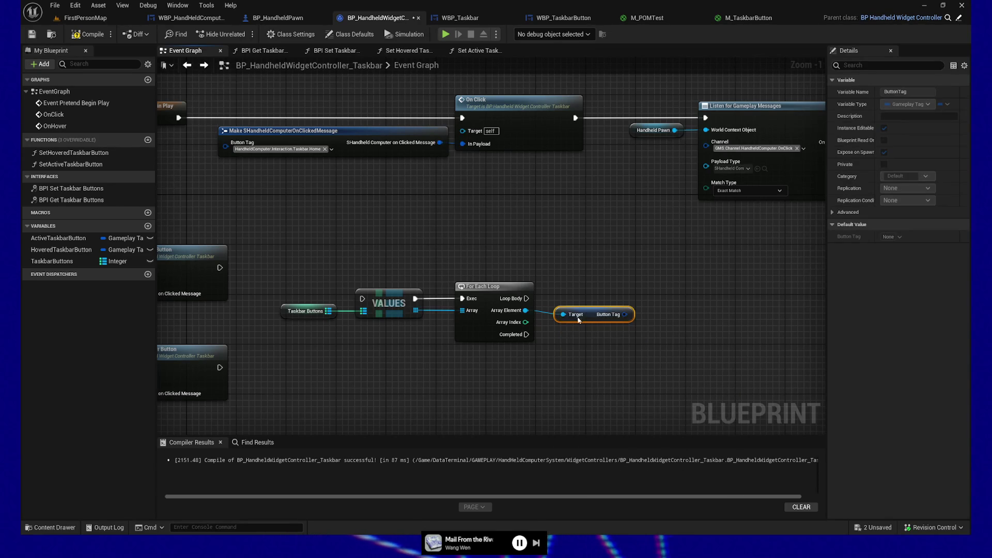
- Add an == node and connect the element's Button Tag into it
left_click_drag(243, 286, 393, 281)
mouse_move(256, 288)
left_mouse_down()
mouse_move(198, 315)
mouse_move(715, 352)
mouse_move(793, 327)
mouse_move(606, 328)
mouse_move(634, 341)
left_mouse_up()
type("==")
key("Return")
left_click_drag(549, 355, 635, 358)
left_click_drag(451, 386, 712, 378)
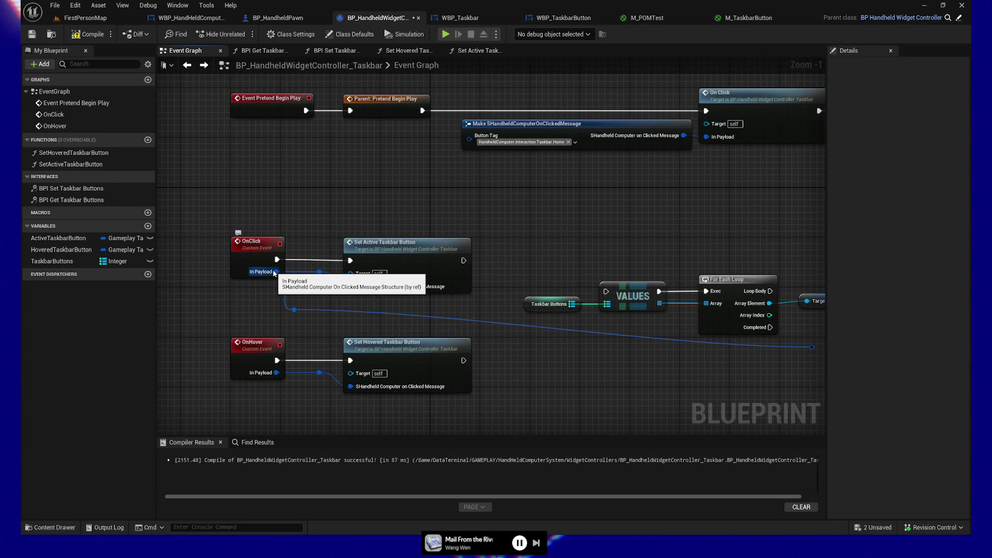
mouse_move(600, 371)
left_mouse_down()
mouse_move(588, 388)
mouse_move(473, 327)
left_mouse_up()
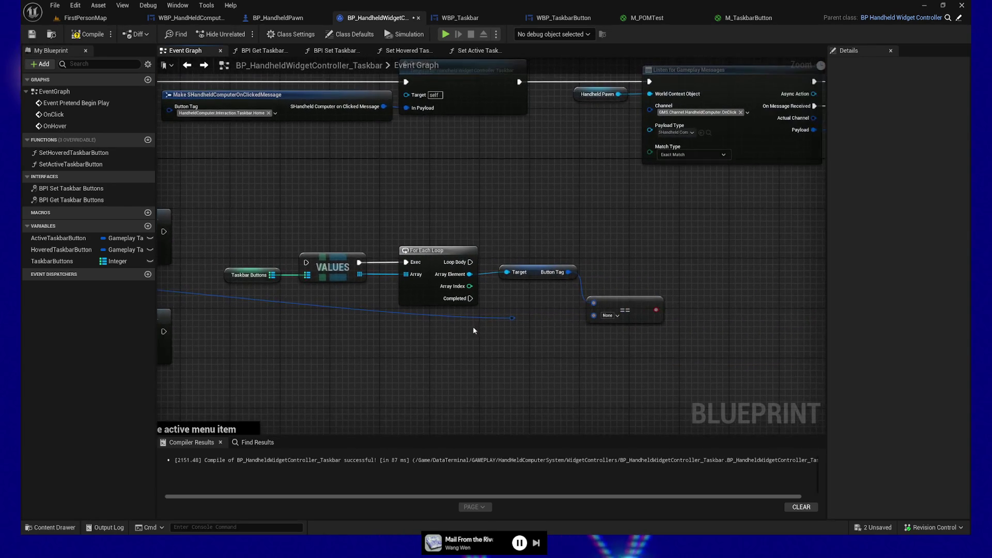
- Break the OnClick payload reroute into a Break SHandheldComputerOnClickedMessage node
left_click(513, 318)
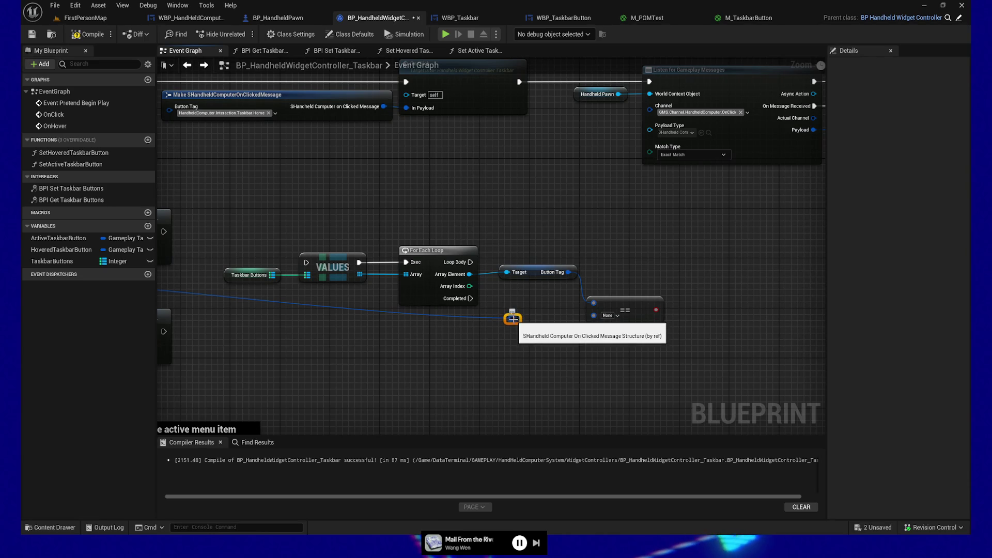
left_click_drag(513, 319, 548, 352)
type("brea")
key("Return")
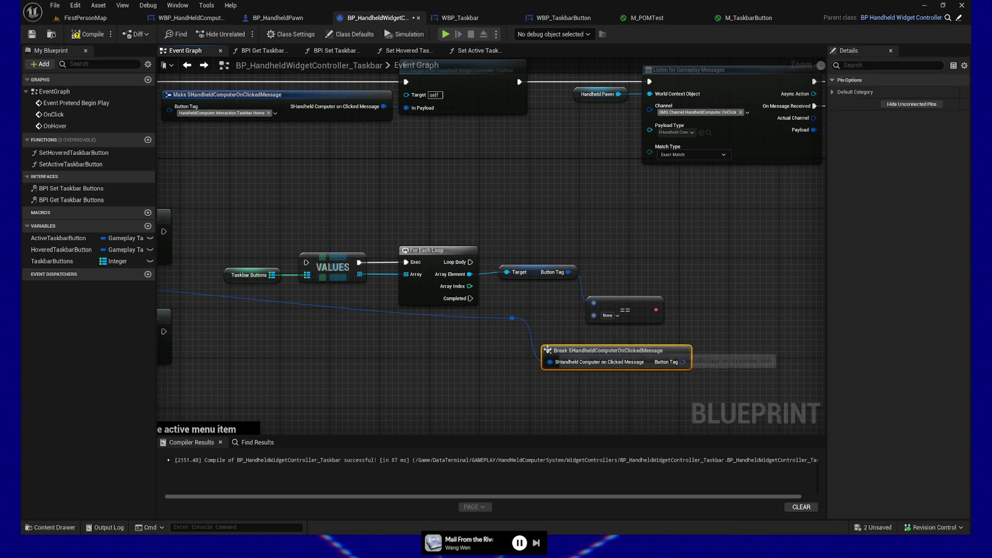
- Wire the Break node's Button Tag into the == node's second input, then tuck the reroute knot and Break node beside the loop
mouse_move(684, 362)
left_mouse_down()
mouse_move(693, 365)
mouse_move(594, 316)
left_mouse_up()
left_click_drag(480, 376, 494, 380)
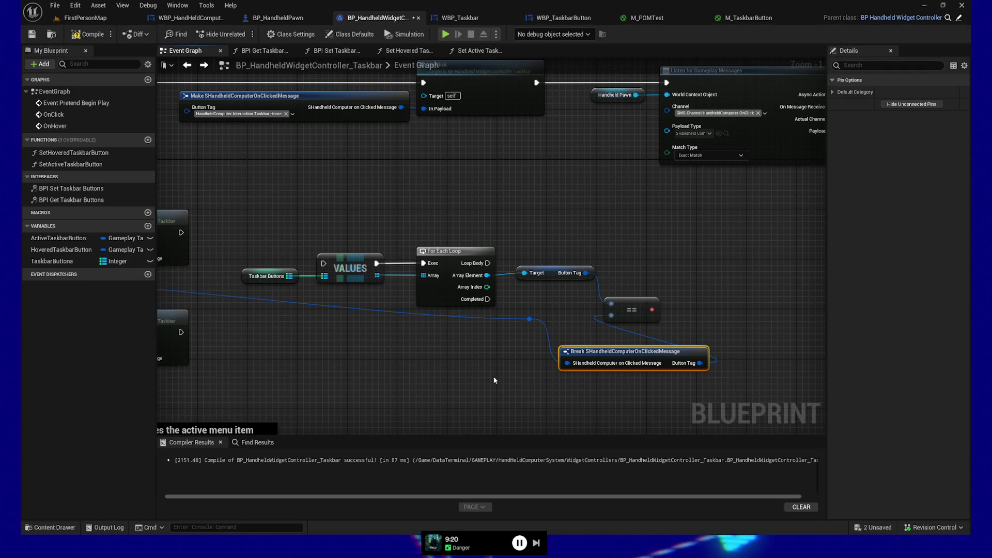
left_click(530, 320)
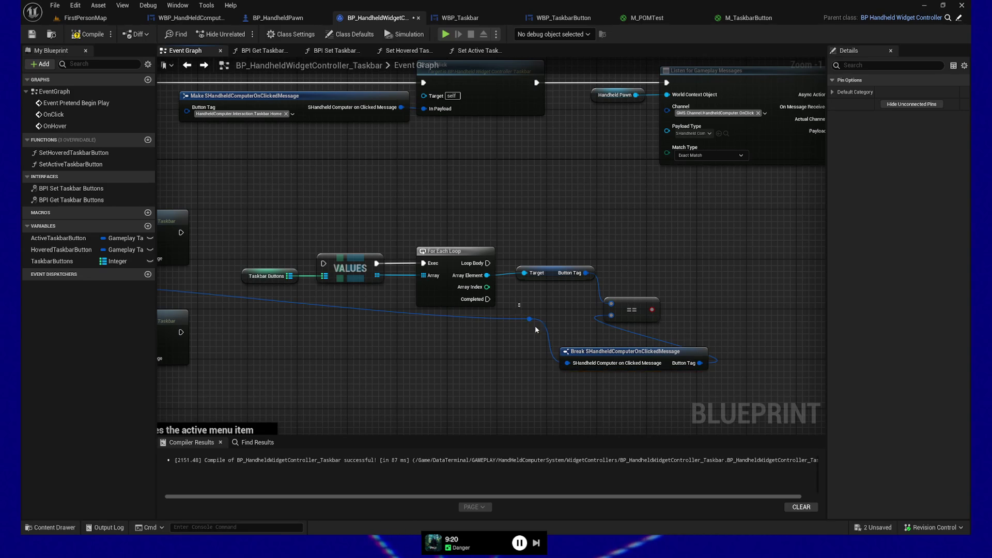
left_click_drag(384, 331, 371, 332)
mouse_move(622, 352)
left_mouse_down()
mouse_move(494, 343)
mouse_move(490, 321)
left_mouse_up()
left_click_drag(524, 380, 509, 407)
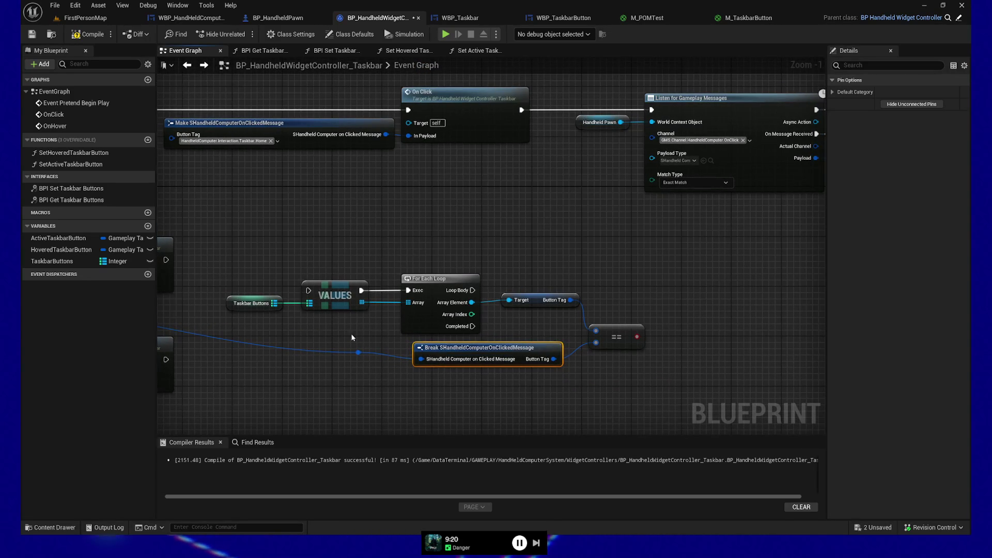
mouse_move(430, 379)
left_mouse_down()
mouse_move(587, 363)
mouse_move(578, 367)
left_mouse_up()
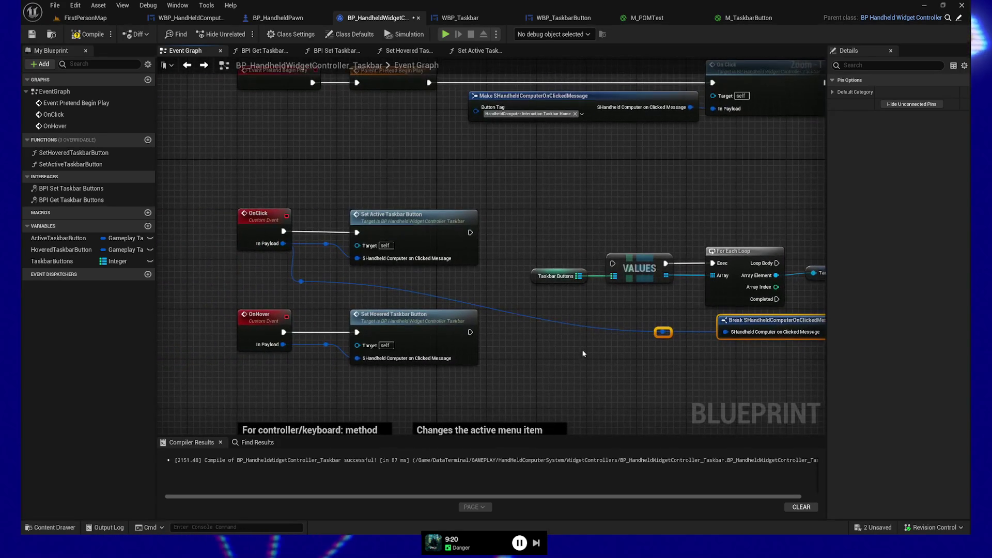
left_click_drag(641, 388, 505, 379)
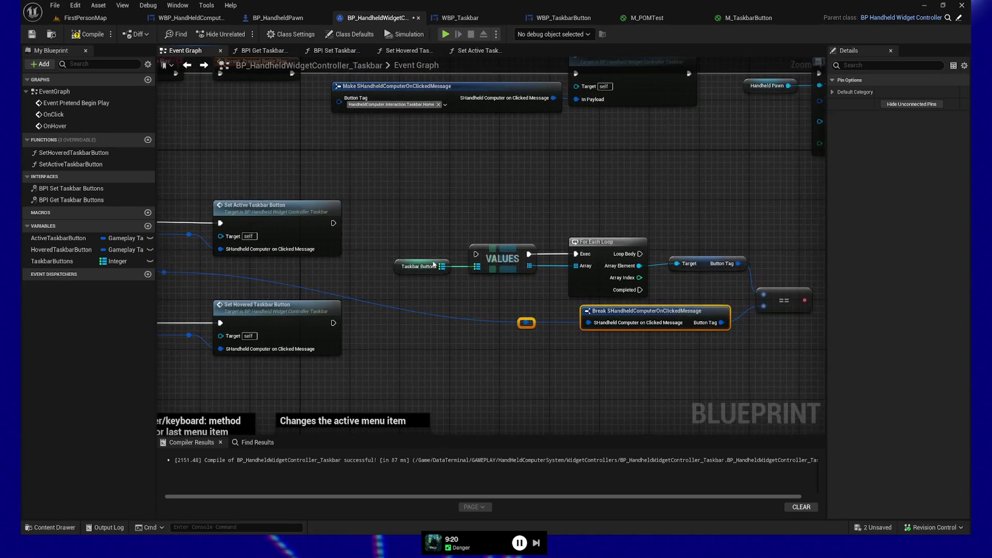
- Move the loop, VALUES, Break and == node group up and straighten its connections with Q
left_click_drag(570, 377, 510, 391)
left_click_drag(321, 239, 759, 355)
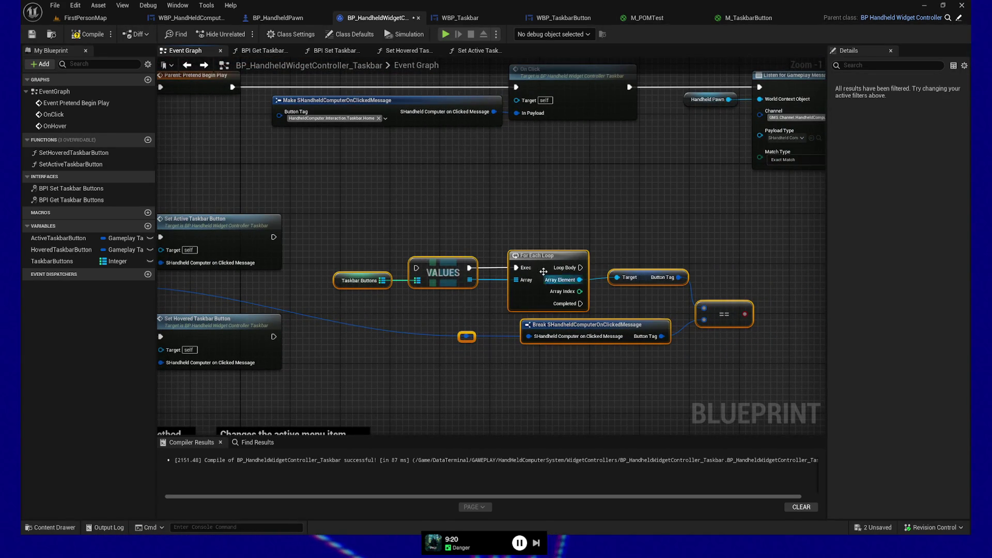
left_click_drag(536, 256, 537, 214)
mouse_move(473, 336)
left_mouse_down()
mouse_move(585, 337)
mouse_move(415, 339)
mouse_move(476, 310)
mouse_move(645, 358)
mouse_move(632, 351)
left_mouse_up()
mouse_move(243, 305)
left_mouse_down()
mouse_move(426, 281)
mouse_move(687, 282)
mouse_move(687, 303)
left_mouse_up()
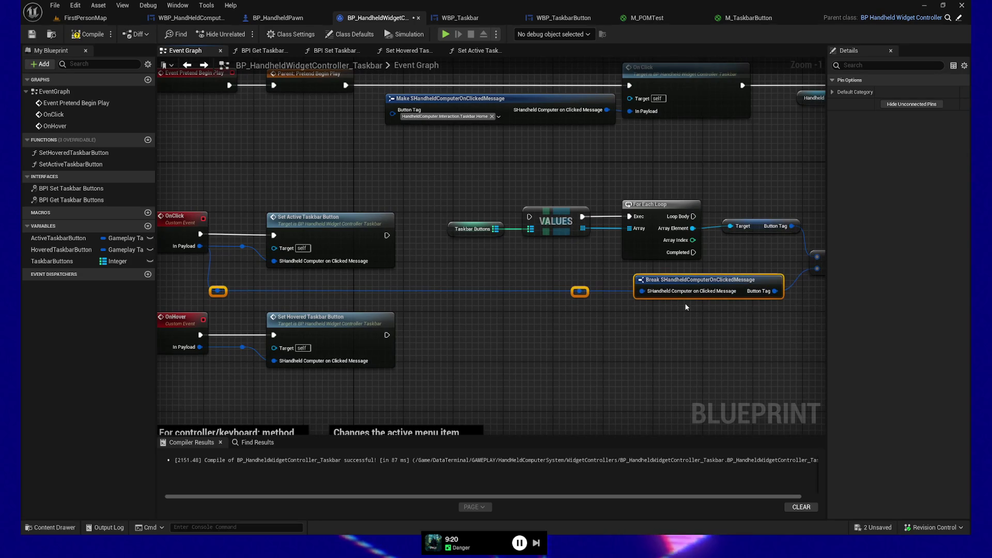
left_click_drag(479, 191, 768, 263)
key("q")
key("q")
key("q")
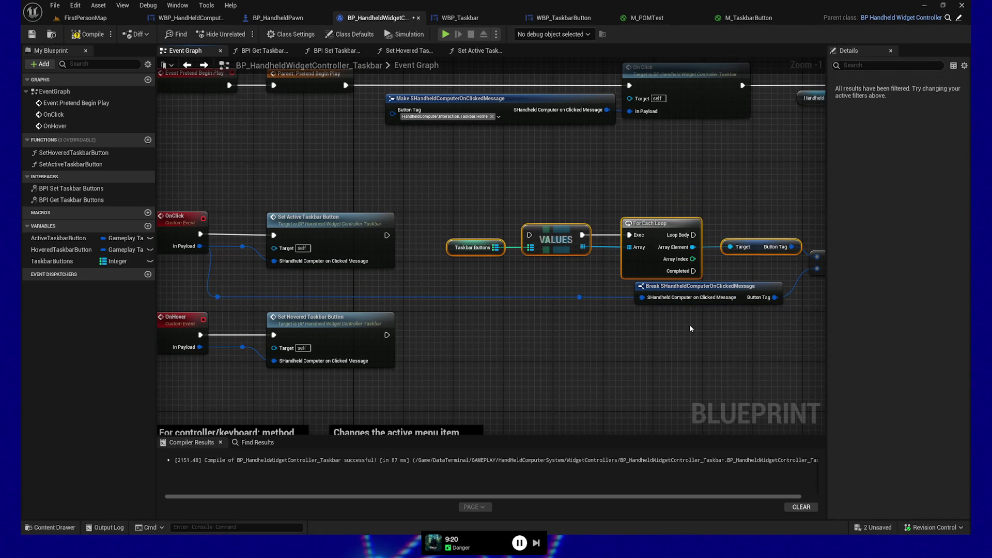
- Run the loop after Set Active Taskbar Button and move the == node beside Button Tag
left_click_drag(686, 321, 532, 318)
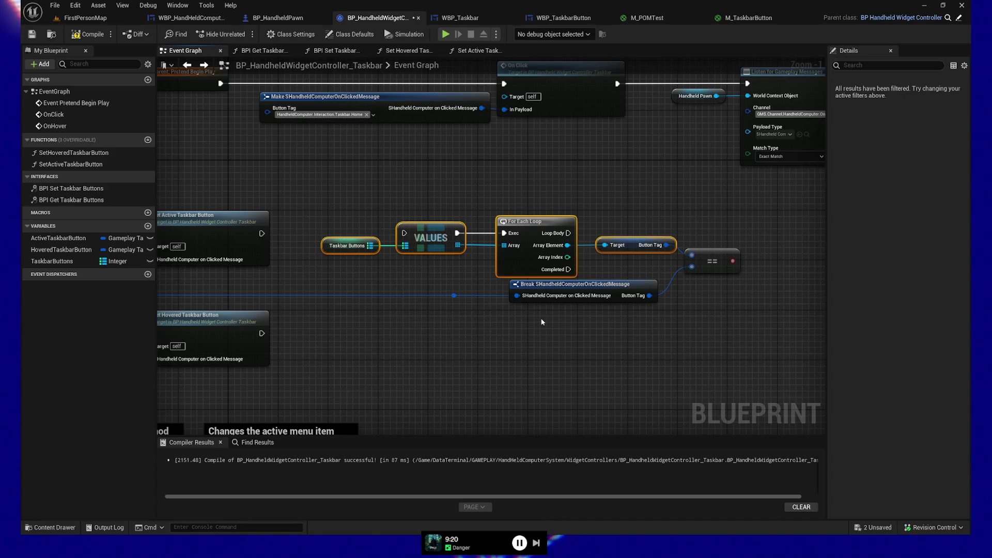
left_click_drag(262, 233, 404, 233)
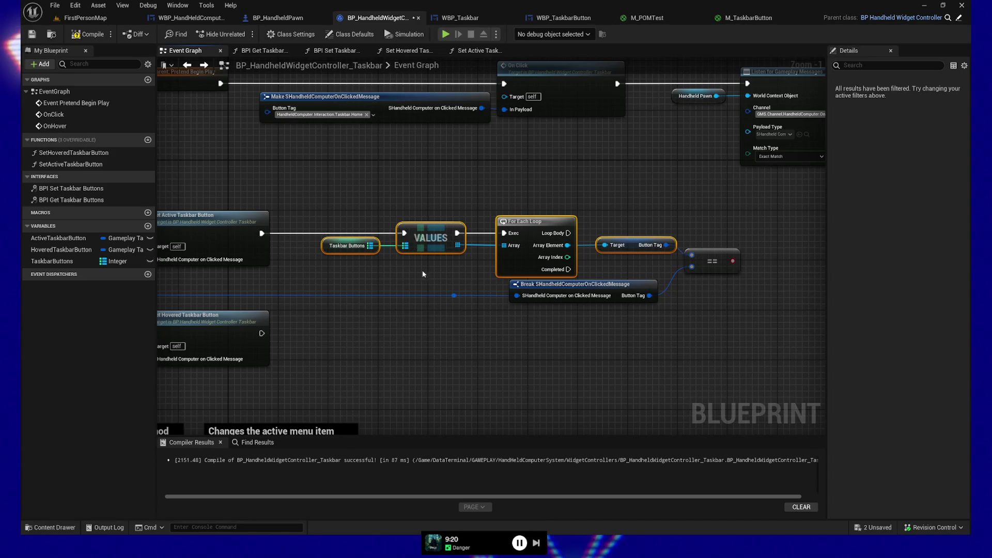
left_click_drag(499, 335, 446, 334)
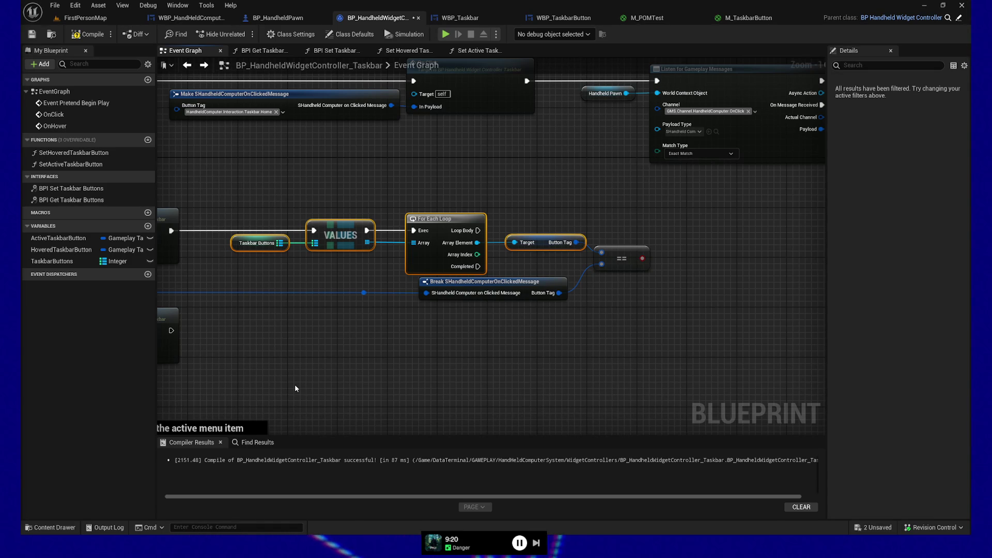
left_click_drag(623, 262, 611, 253)
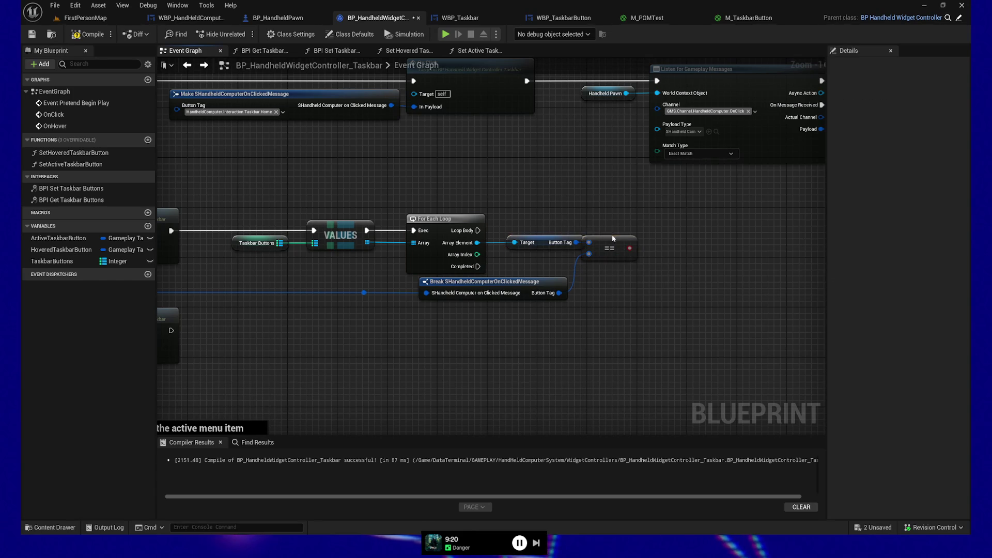
left_click_drag(605, 242, 621, 243)
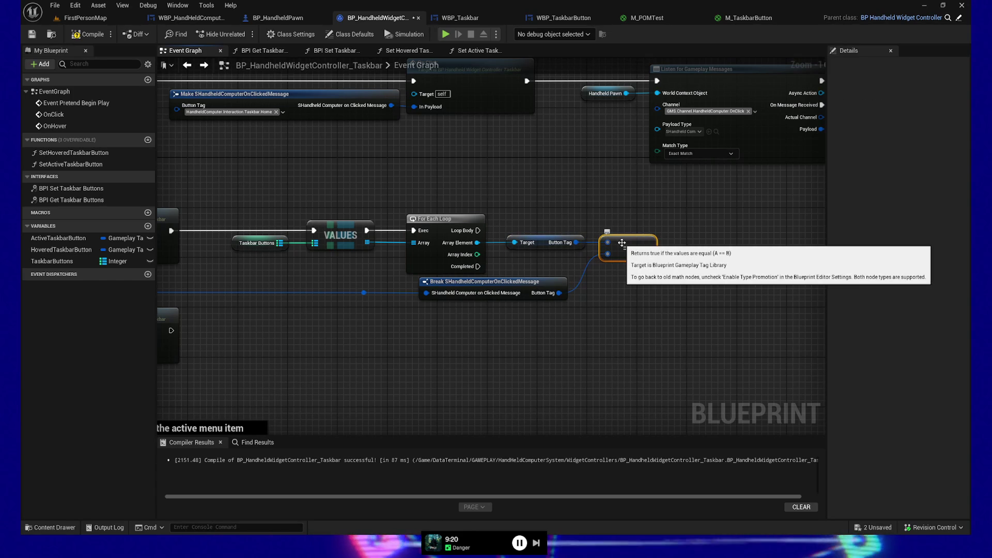
mouse_move(489, 310)
left_mouse_down()
mouse_move(462, 312)
mouse_move(773, 288)
left_mouse_up()
- Straighten the OnClick, Set Active Taskbar Button, VALUES, Taskbar Buttons and For Each Loop row with Q
left_click_drag(221, 180, 343, 203)
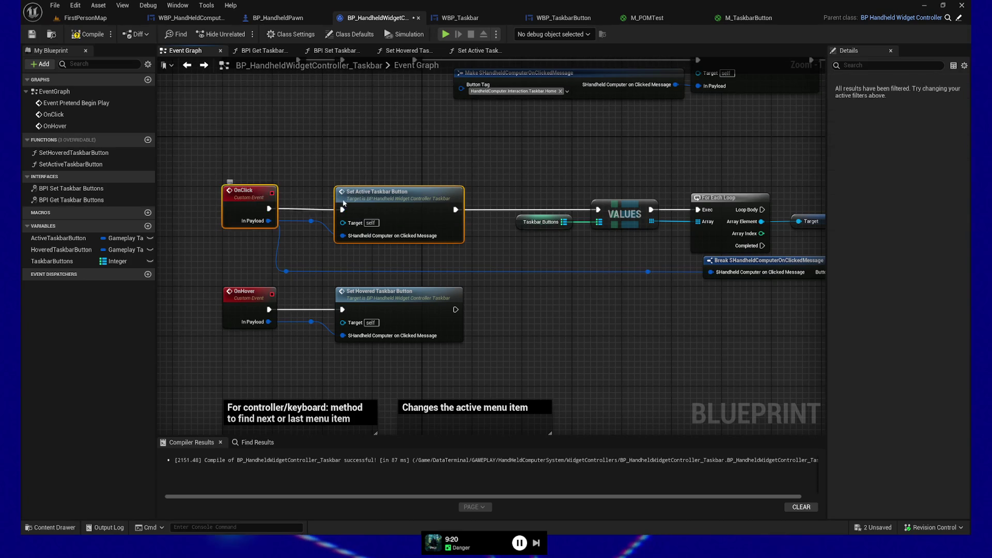
left_click(595, 207, "ctrl")
left_click(543, 222, "ctrl")
left_click(718, 198, "ctrl")
mouse_move(731, 321)
left_mouse_down()
mouse_move(714, 326)
mouse_move(550, 214)
left_mouse_up()
key("q")
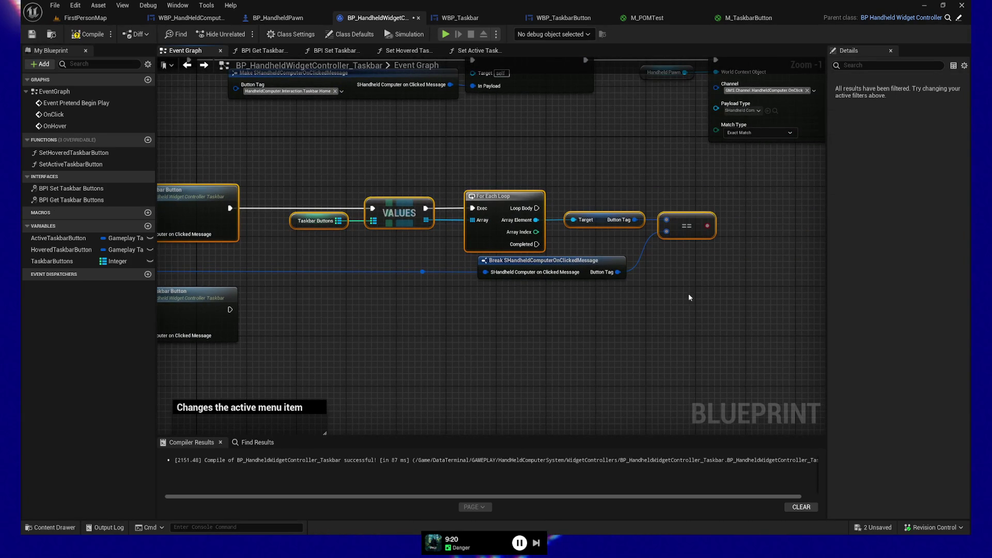
left_click_drag(689, 294, 668, 306)
- Align the Break node with For Each Loop, and the Target and == nodes together
left_click_drag(569, 315, 484, 243)
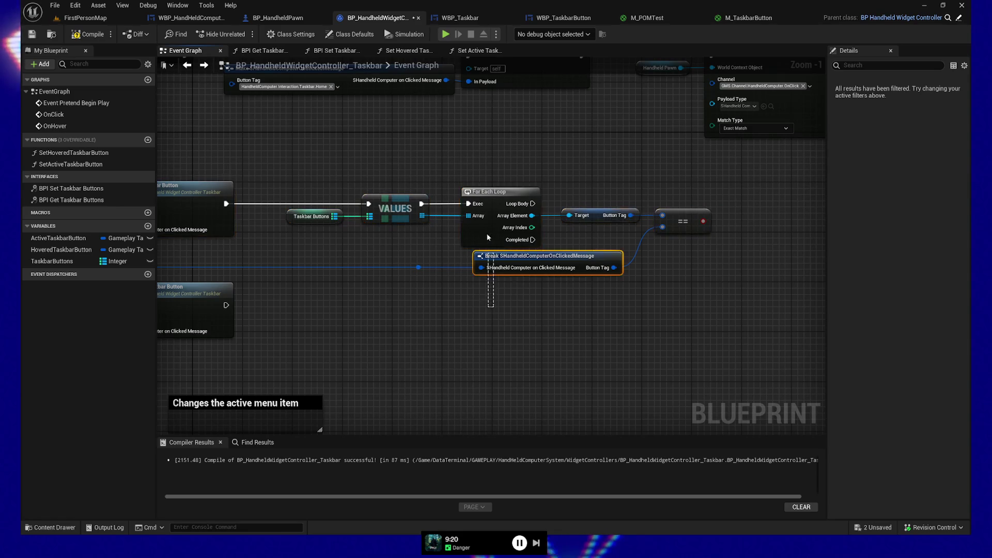
key("shift+a")
left_click_drag(538, 329, 514, 327)
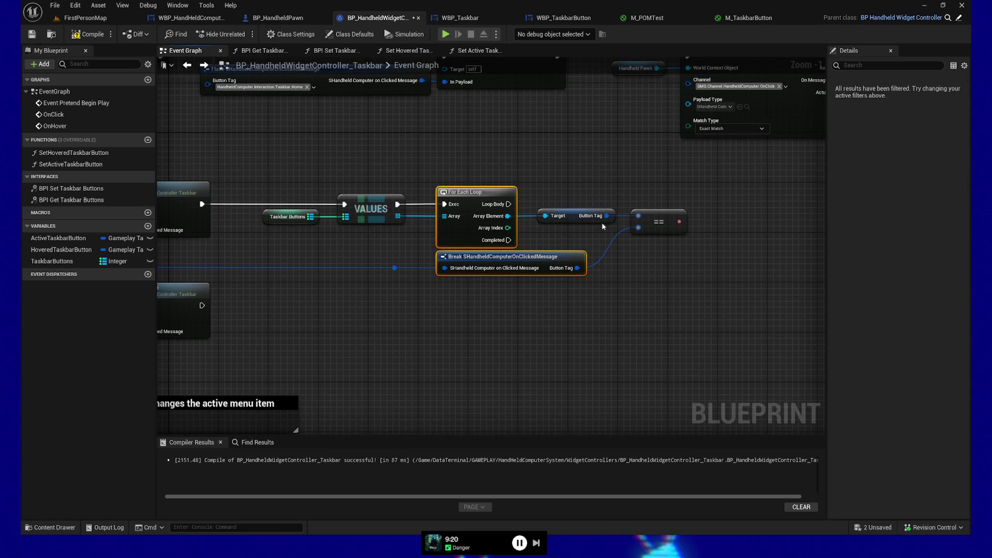
mouse_move(567, 190)
left_mouse_down()
mouse_move(687, 238)
mouse_move(675, 239)
left_mouse_up()
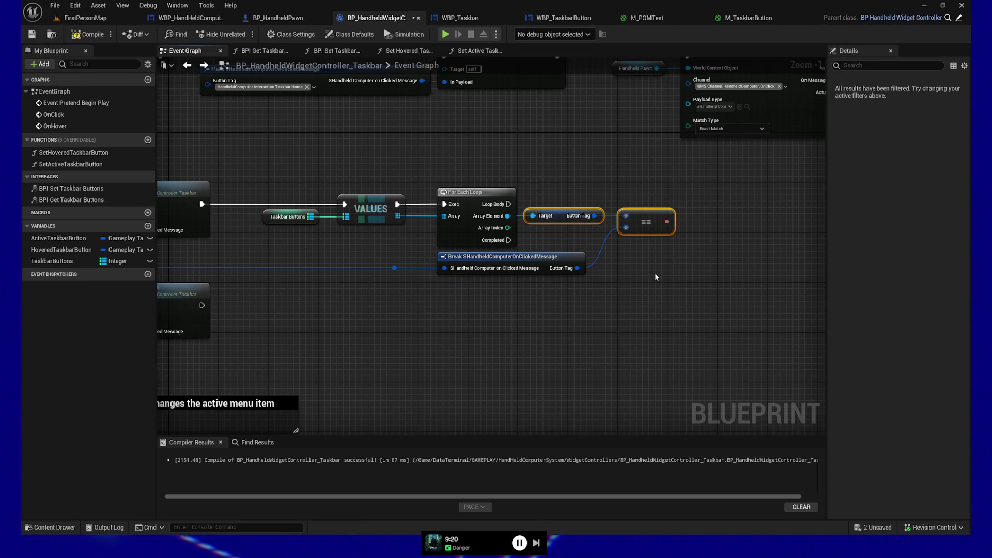
mouse_move(432, 311)
left_mouse_down()
mouse_move(620, 280)
mouse_move(398, 295)
left_mouse_up()
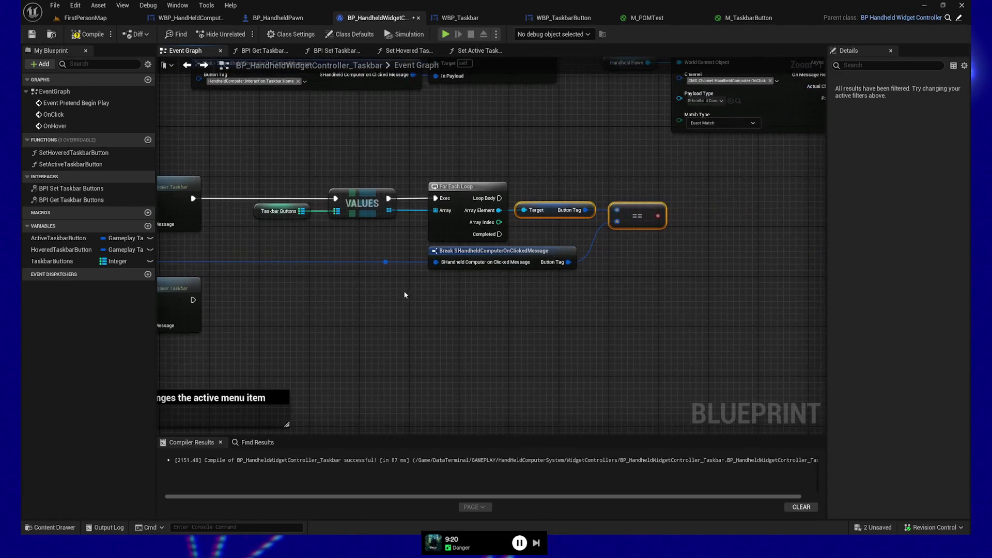
right_click(658, 239)
left_click(595, 289)
mouse_move(499, 198)
left_mouse_down()
mouse_move(731, 200)
mouse_move(692, 200)
mouse_move(692, 218)
left_mouse_up()
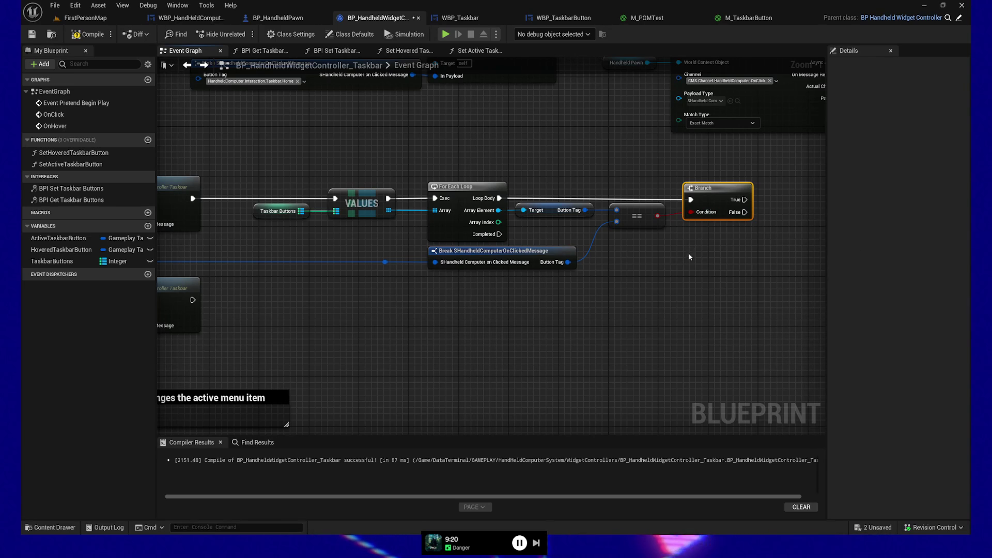
left_click(452, 193, "ctrl")
left_click_drag(690, 256, 624, 262)
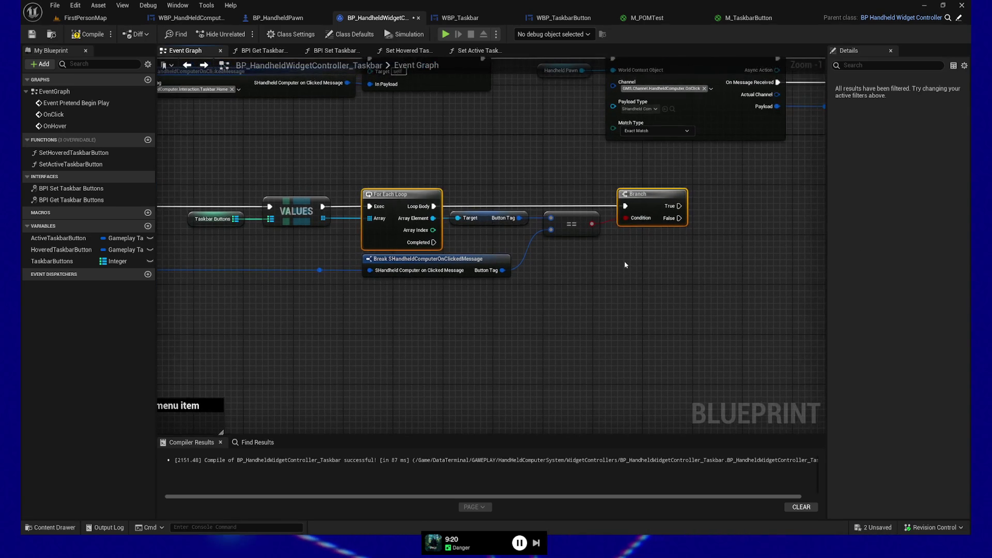
left_click(646, 214)
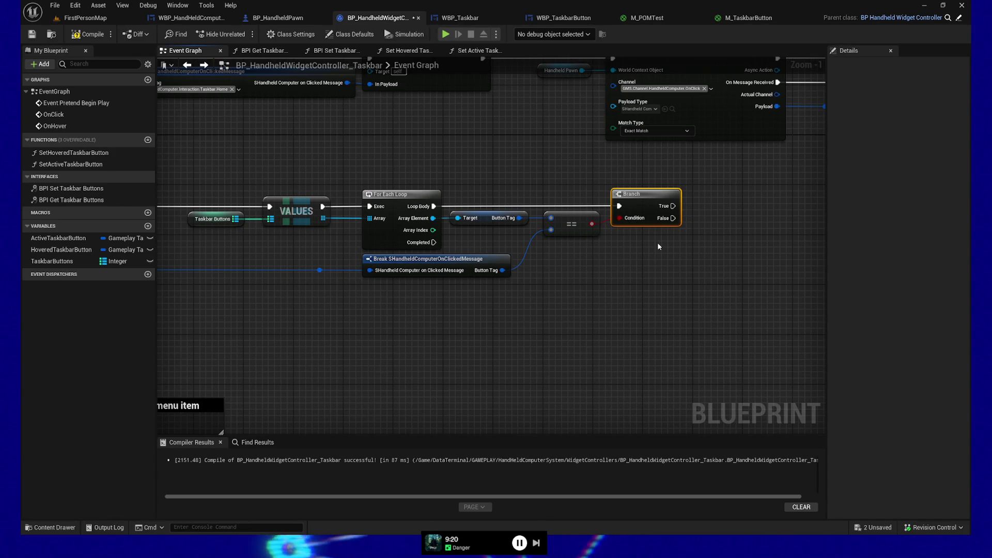
mouse_move(387, 320)
left_mouse_down()
mouse_move(417, 337)
mouse_move(606, 325)
mouse_move(386, 333)
left_mouse_up()
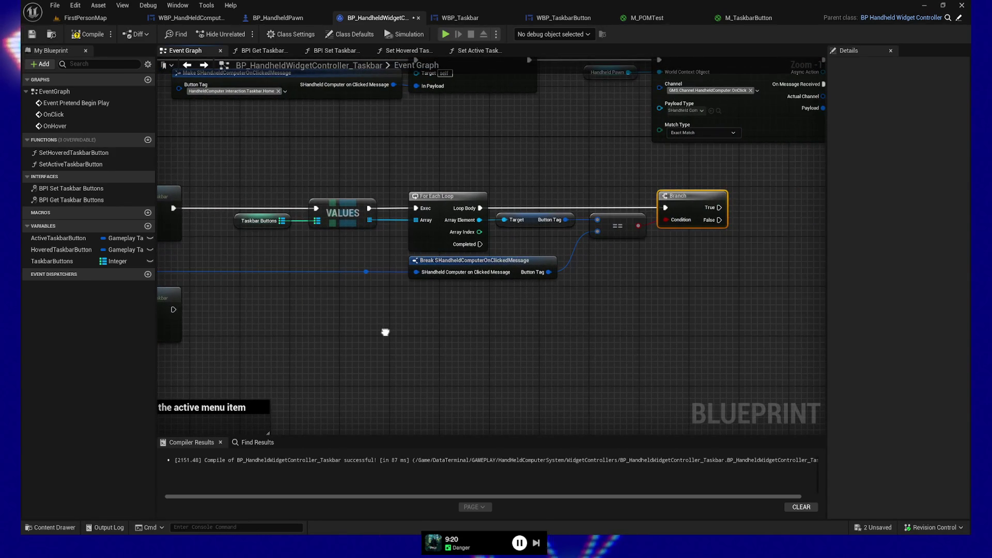
mouse_move(250, 163)
left_mouse_down()
mouse_move(442, 286)
mouse_move(476, 292)
mouse_move(353, 301)
left_mouse_up()
mouse_move(399, 175)
left_mouse_down()
mouse_move(496, 322)
mouse_move(541, 299)
mouse_move(637, 301)
mouse_move(580, 308)
mouse_move(724, 293)
mouse_move(437, 311)
left_mouse_up()
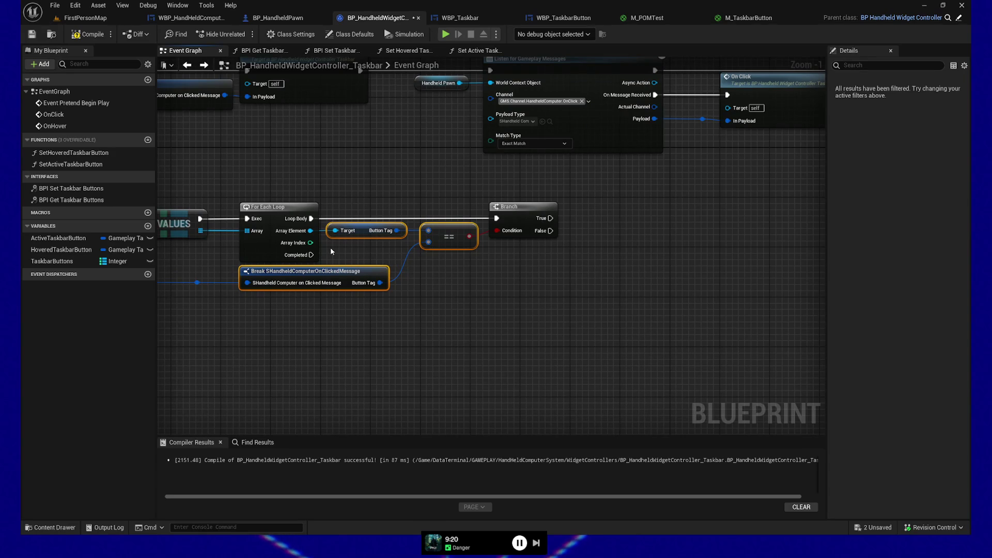
- Add a Set Taskbar Button Active node from the button reference, with the == result as Active
mouse_move(310, 231)
left_mouse_down()
mouse_move(349, 252)
mouse_move(341, 256)
mouse_move(535, 260)
mouse_move(601, 238)
left_mouse_up()
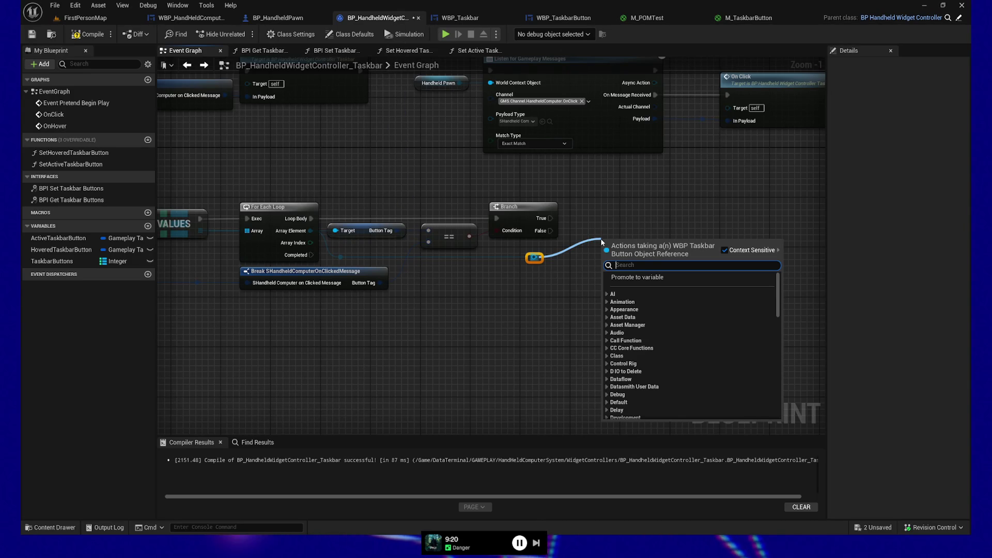
type("set taskbar")
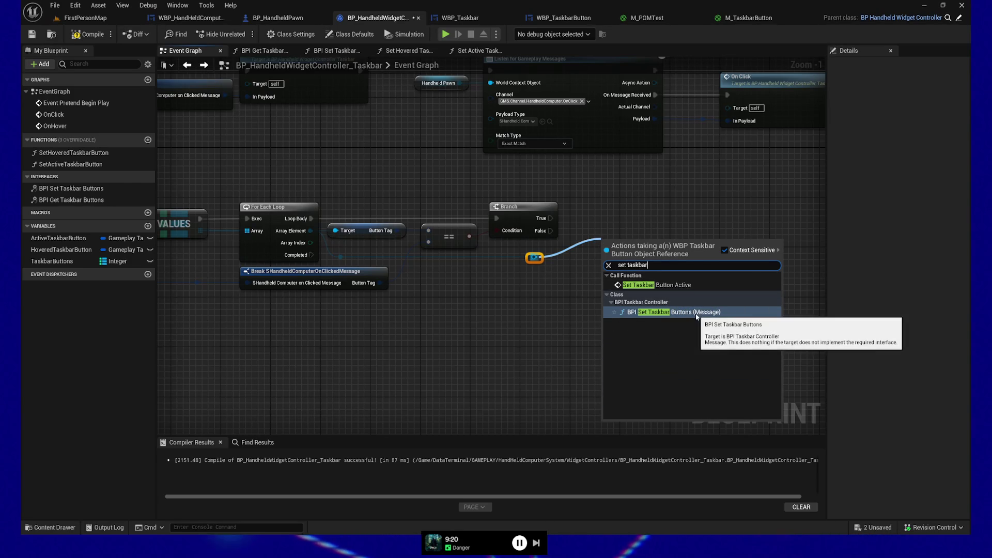
left_click(657, 285)
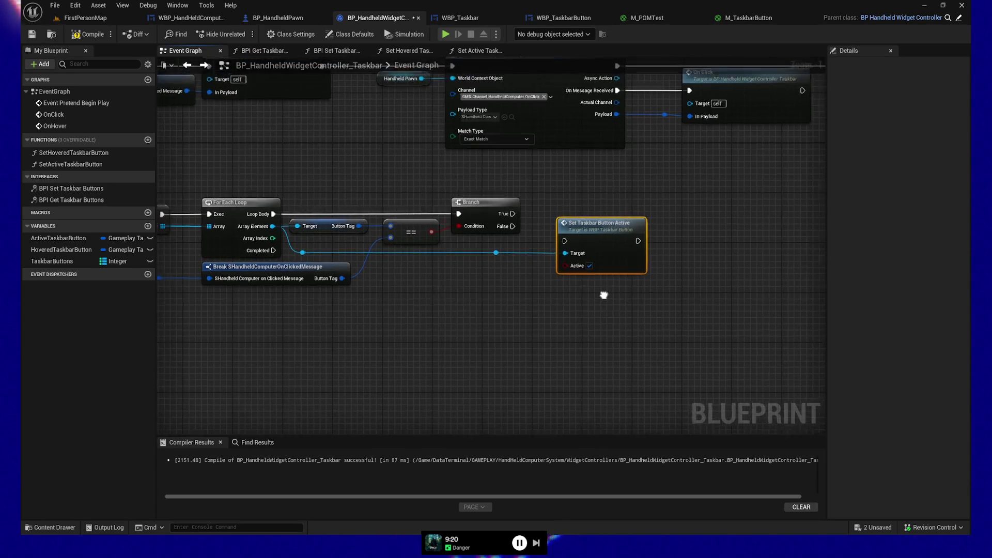
left_click_drag(439, 237, 573, 271)
- Delete the Branch, run the set-active call on each Loop Body, then compile and save
left_click(484, 210)
key("Delete")
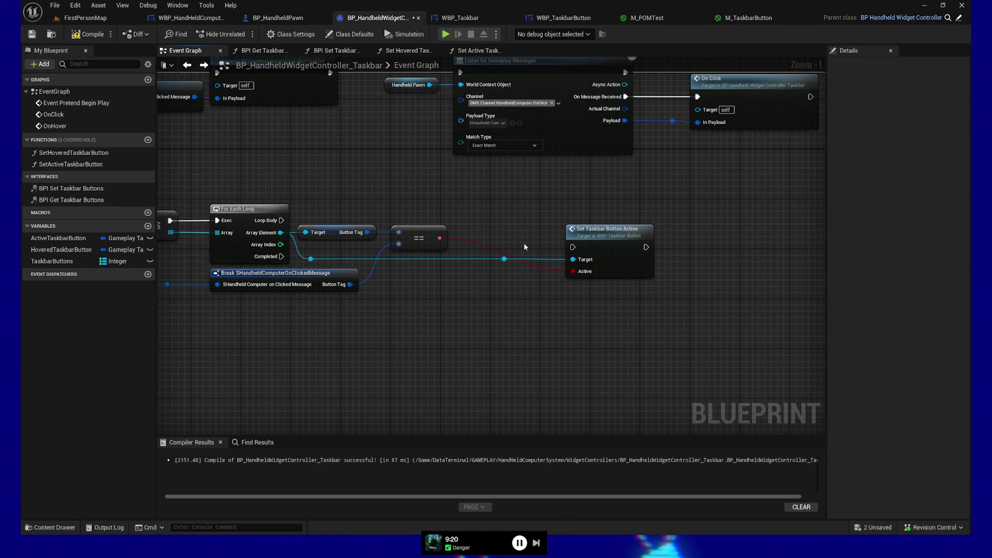
mouse_move(282, 220)
left_mouse_down()
mouse_move(556, 257)
mouse_move(573, 247)
mouse_move(551, 217)
left_mouse_up()
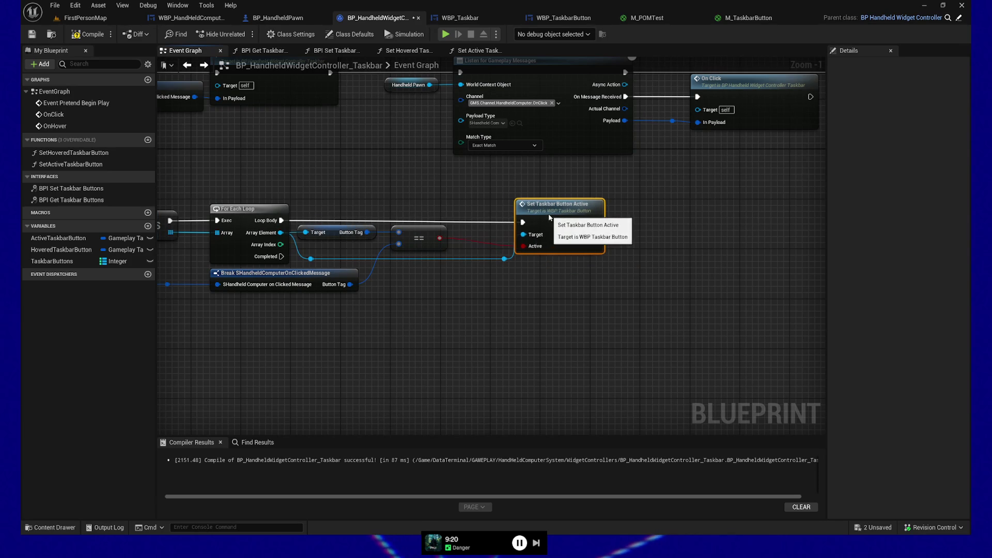
left_click_drag(610, 307, 582, 284)
mouse_move(452, 324)
left_mouse_down()
mouse_move(759, 317)
mouse_move(687, 308)
left_mouse_up()
left_click(85, 34)
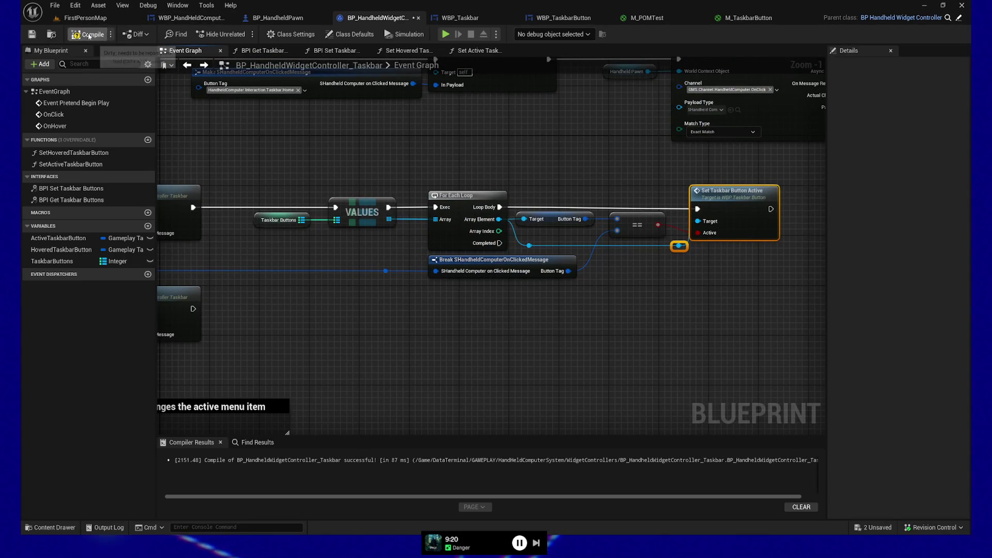
- Play-test and click the Email, Geschäft, Status, Suchen.exe and Desktop taskbar buttons
left_click(446, 34)
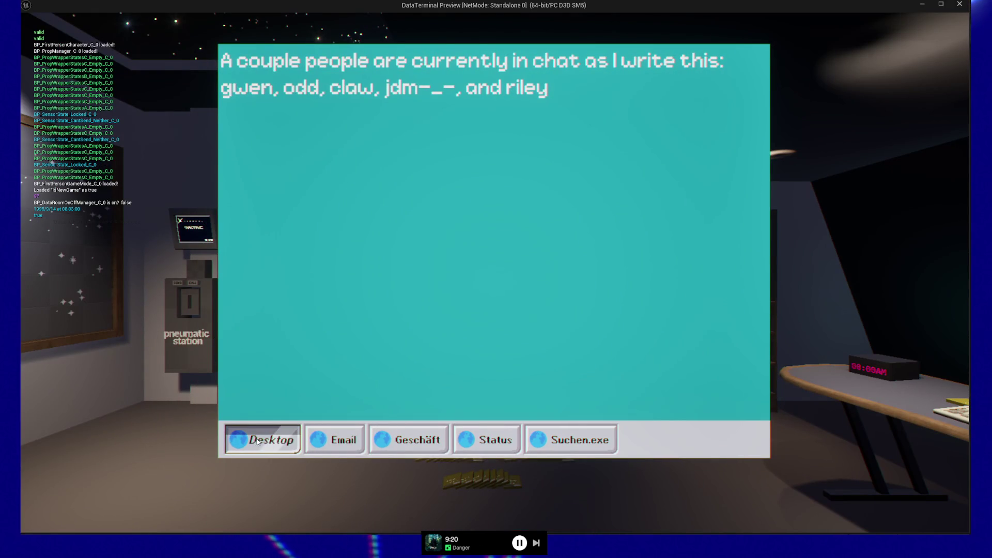
left_click(332, 439)
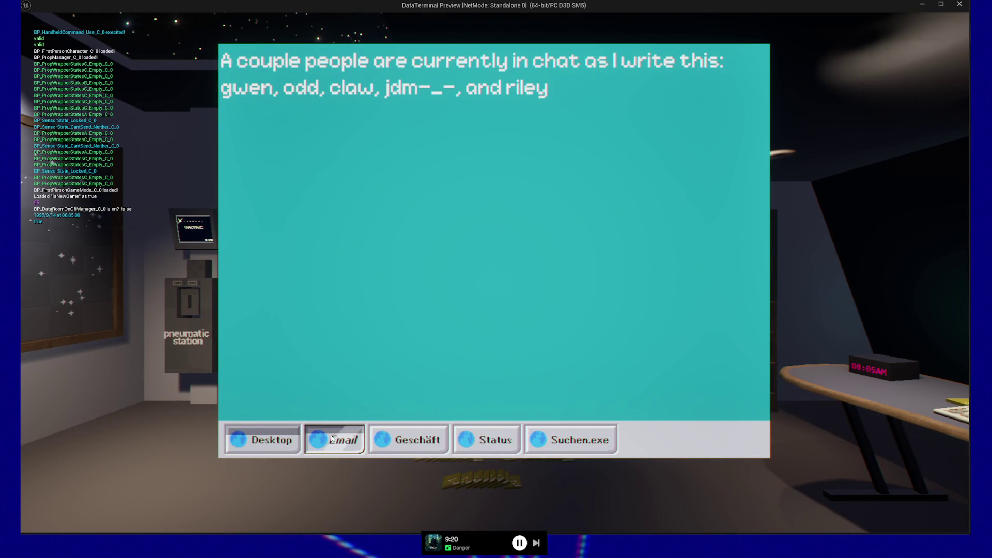
left_click(405, 446)
left_click(485, 440)
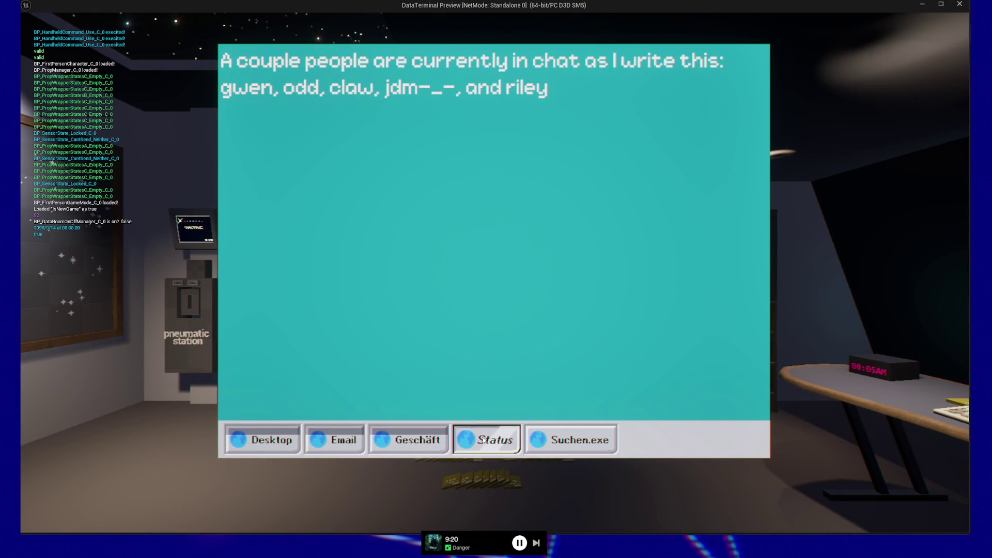
left_click(542, 428)
left_click(414, 440)
left_click(336, 440)
left_click(268, 440)
left_click(266, 442)
left_click(265, 442)
- Activate Geschäft, Status and Suchen.exe, checking the active state survives clicking elsewhere
left_click(403, 445)
left_click(419, 441)
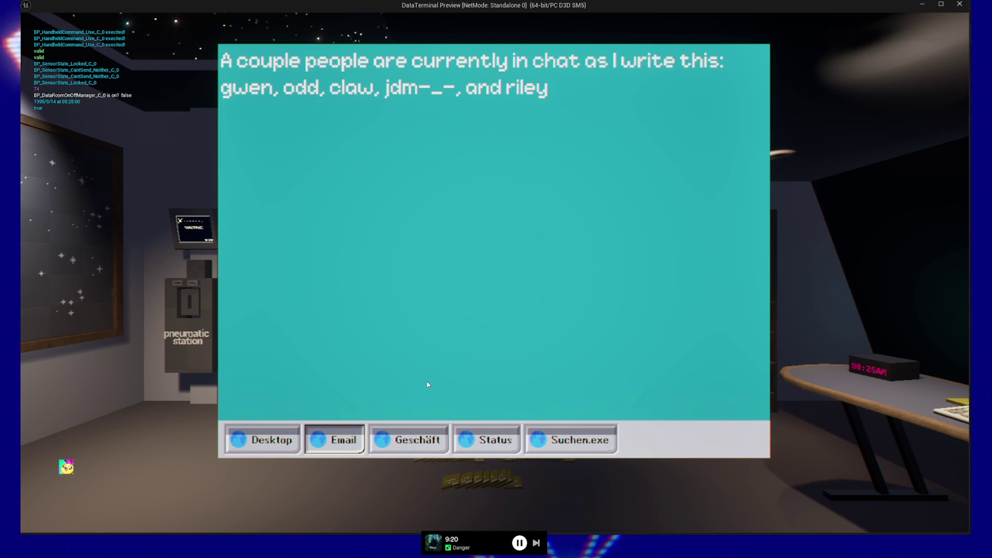
key("Right")
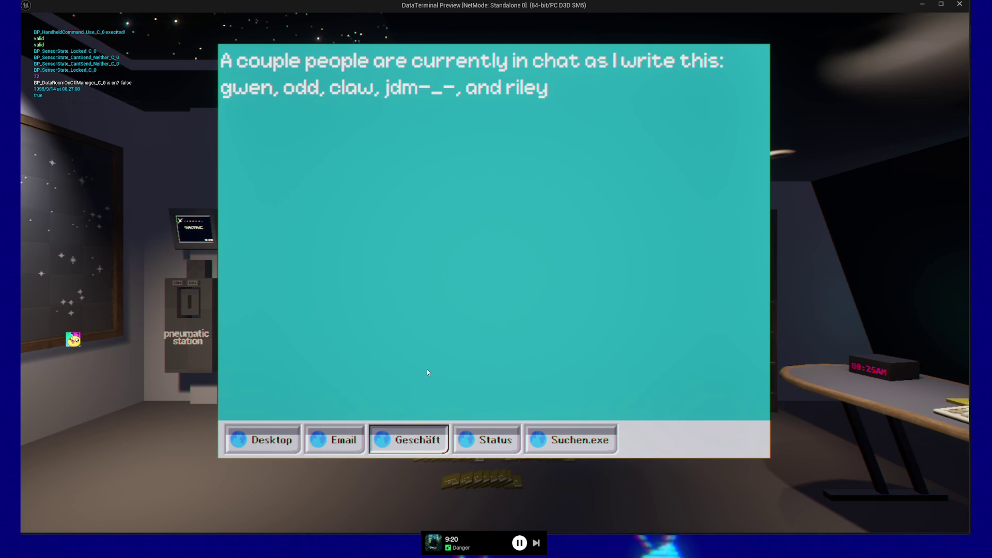
left_click(491, 440)
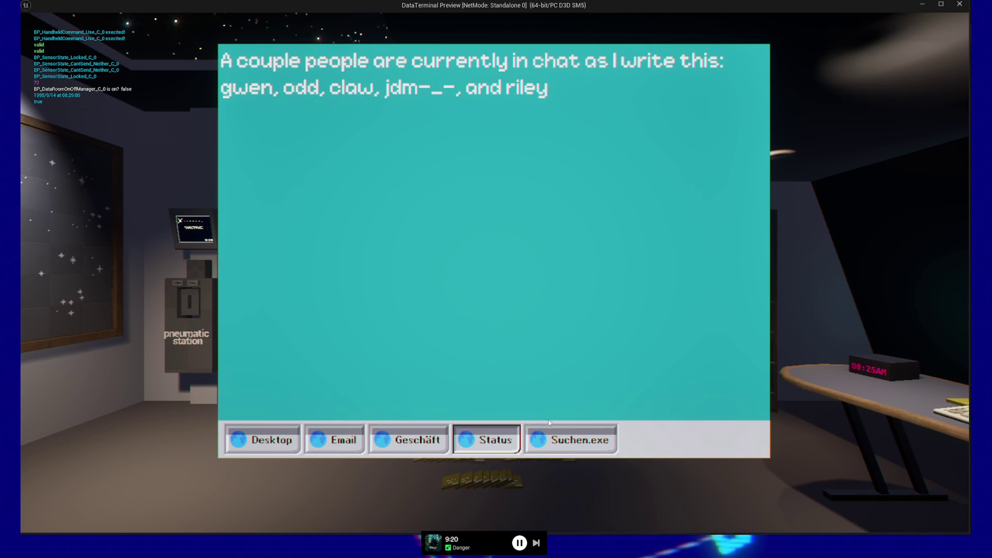
left_click(566, 442)
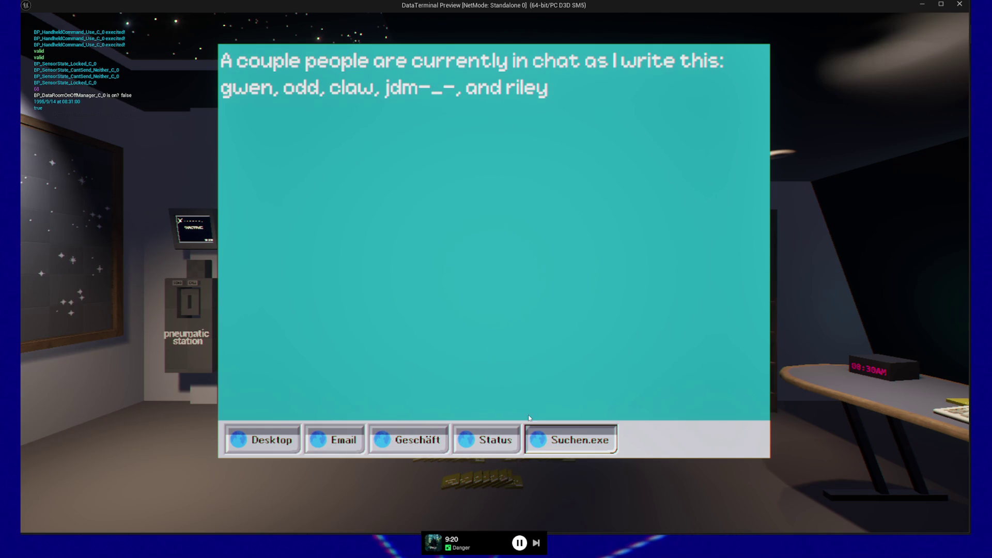
left_click(479, 437)
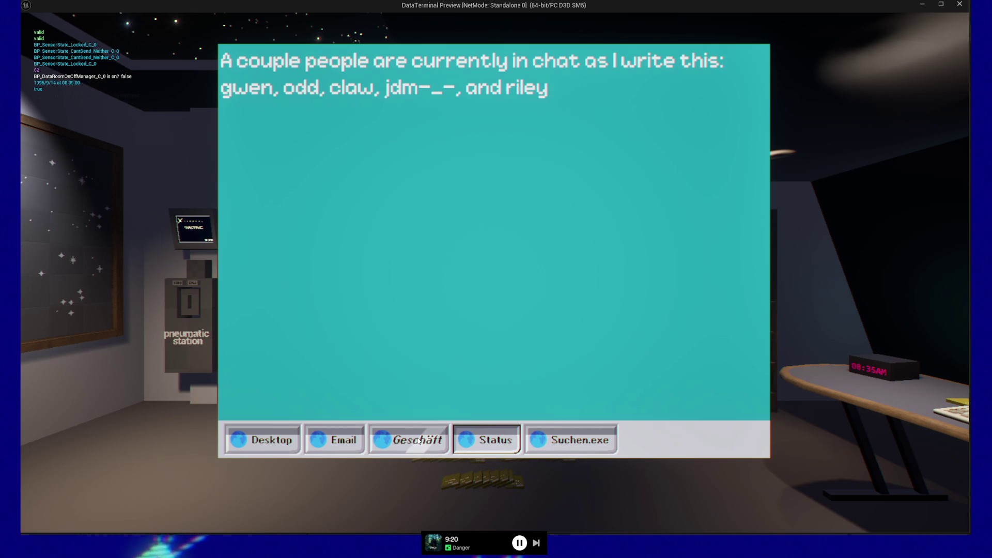
left_click(574, 441)
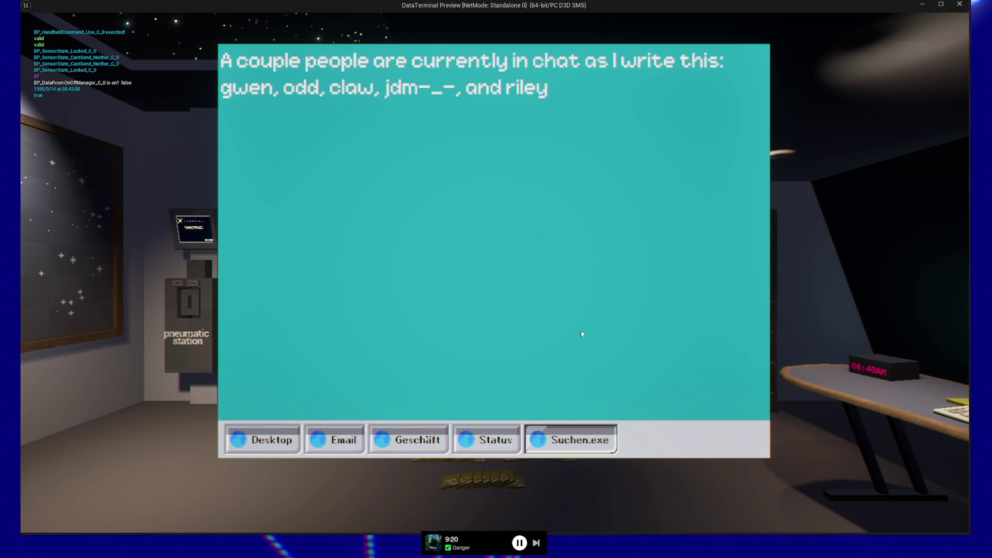
left_click(571, 433)
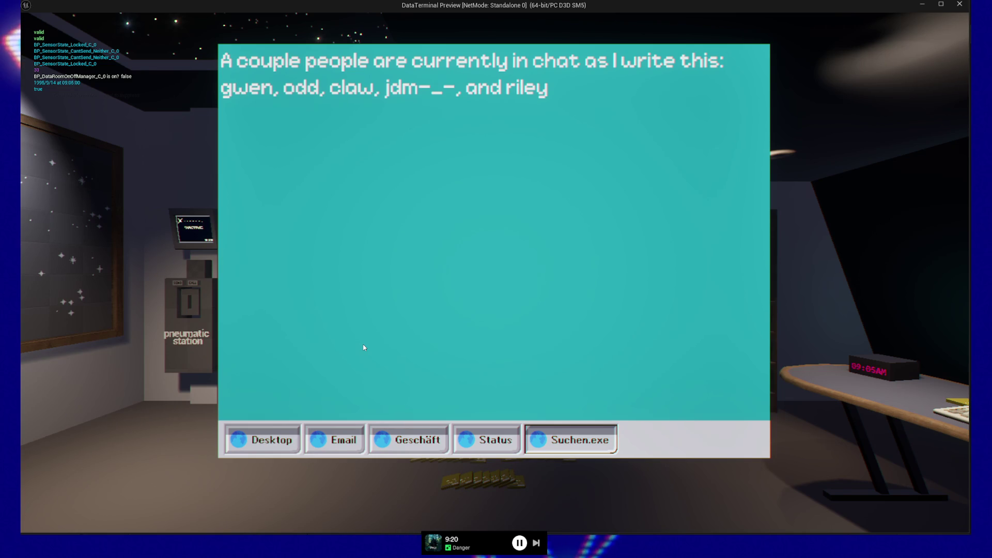
- Activate Status, Geschäft, Email and Desktop in turn, then pause and quit the preview
left_click(502, 438)
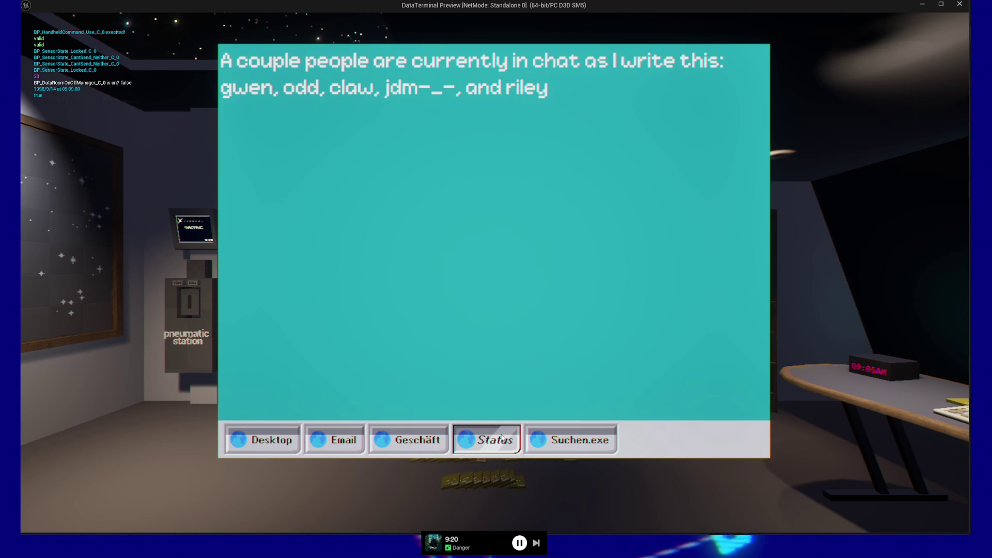
left_click(409, 439)
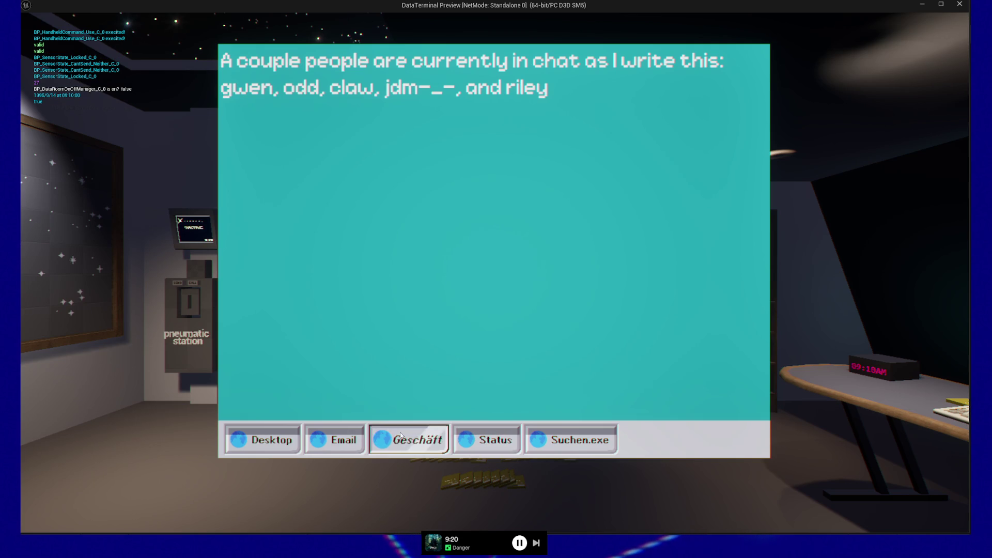
left_click(335, 439)
left_click(290, 440)
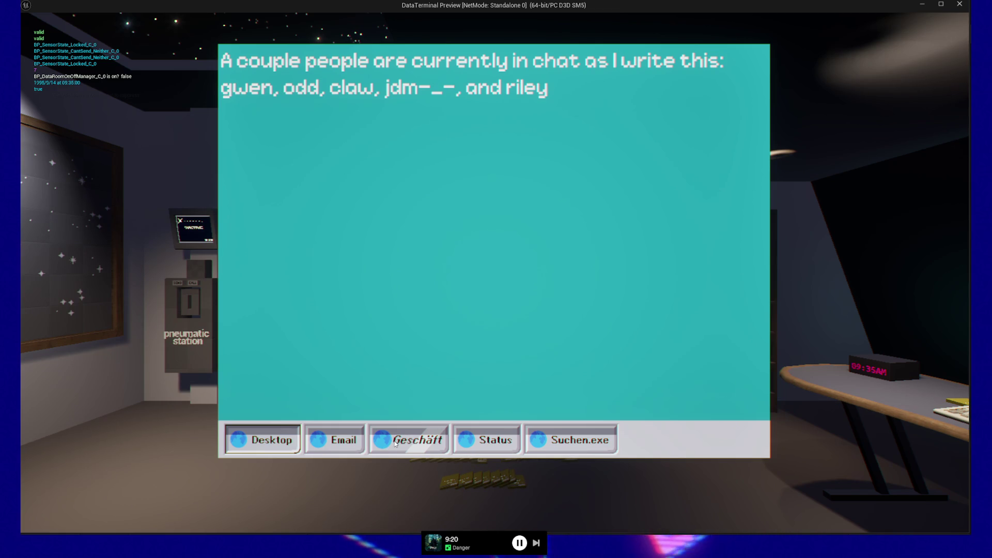
key("Escape")
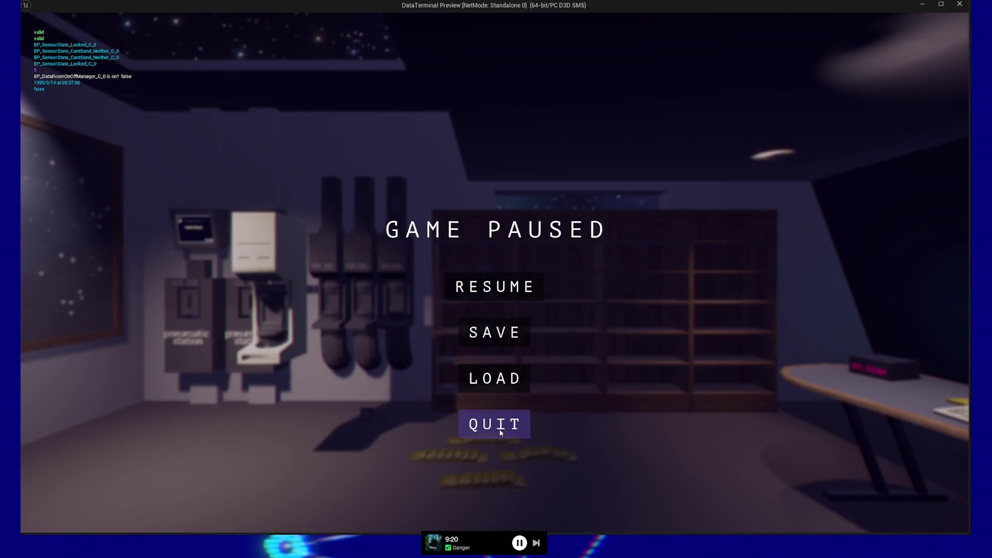
left_click(500, 429)
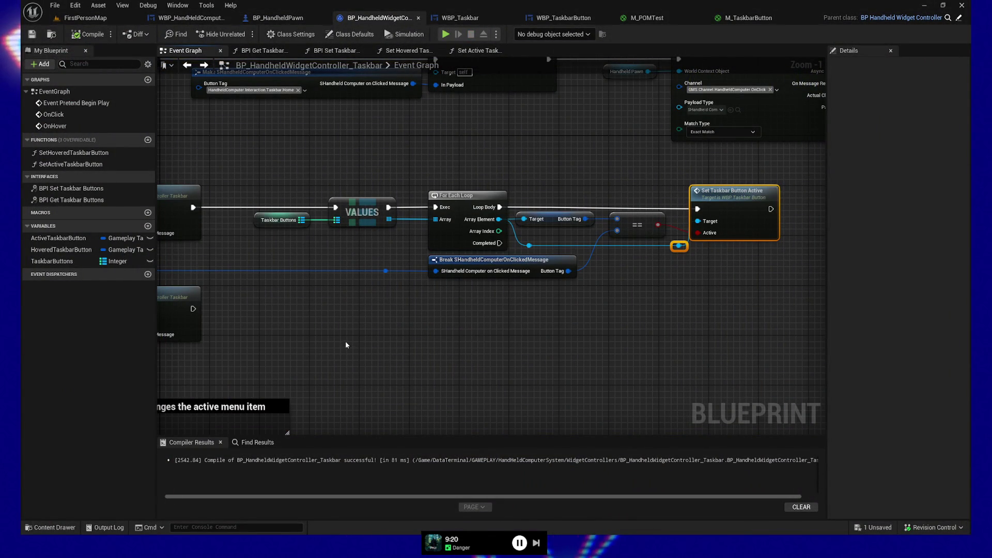
left_click_drag(473, 330, 414, 332)
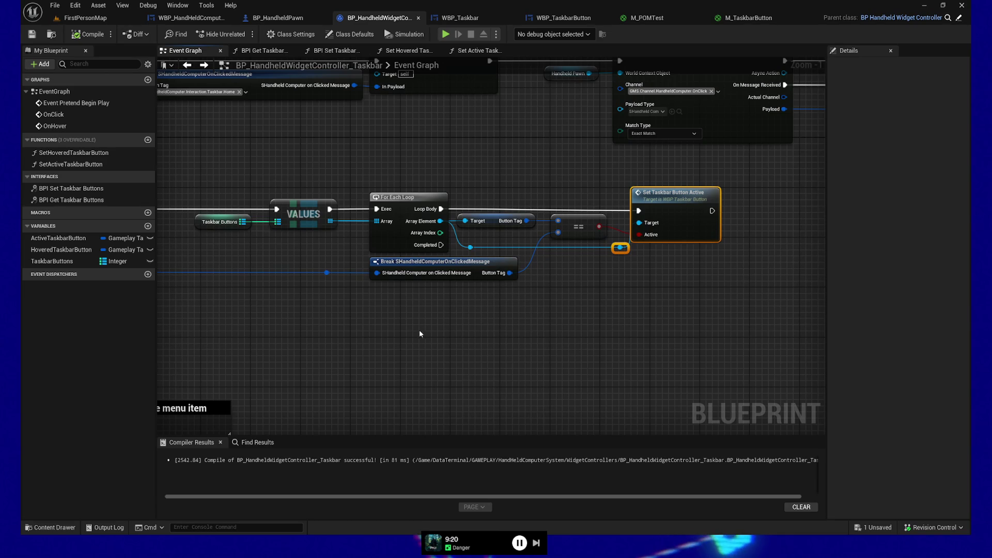
mouse_move(552, 322)
left_mouse_down()
mouse_move(494, 331)
mouse_move(691, 333)
left_mouse_up()
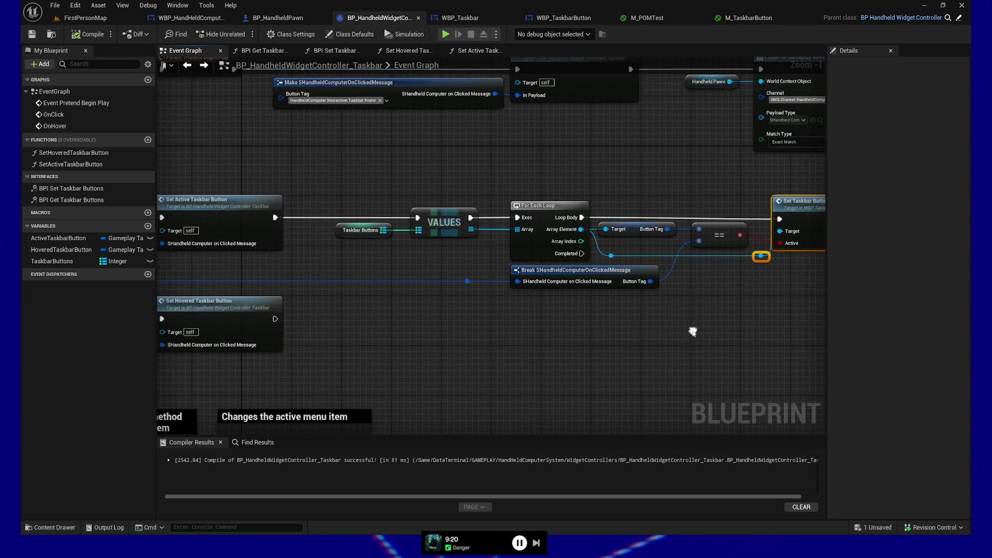
left_click_drag(479, 332, 556, 334)
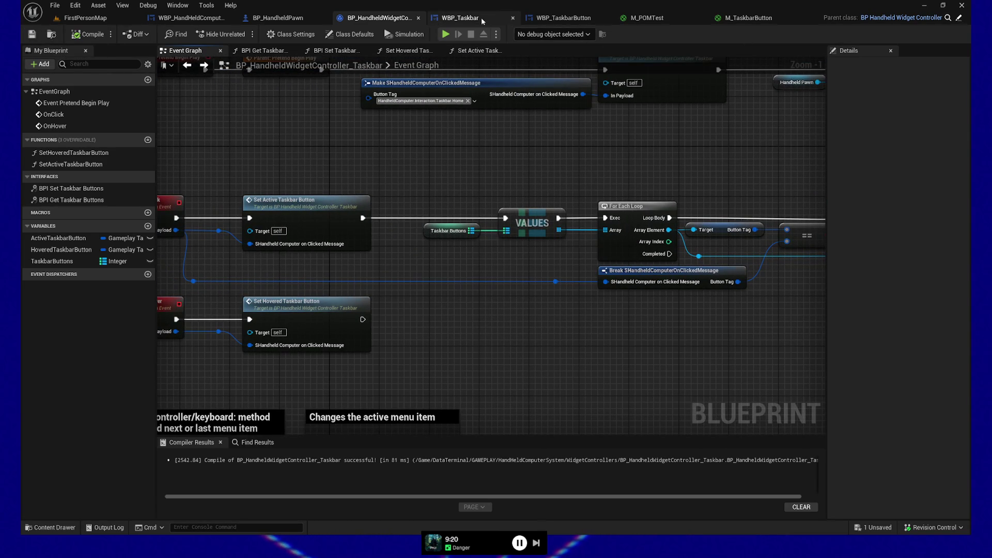
left_click(550, 17)
- Pan to the Set Visibility and Play Animation nodes and move the Notepad window above them
scroll(567, 205, "down", 2)
scroll(474, 164, "up", 2)
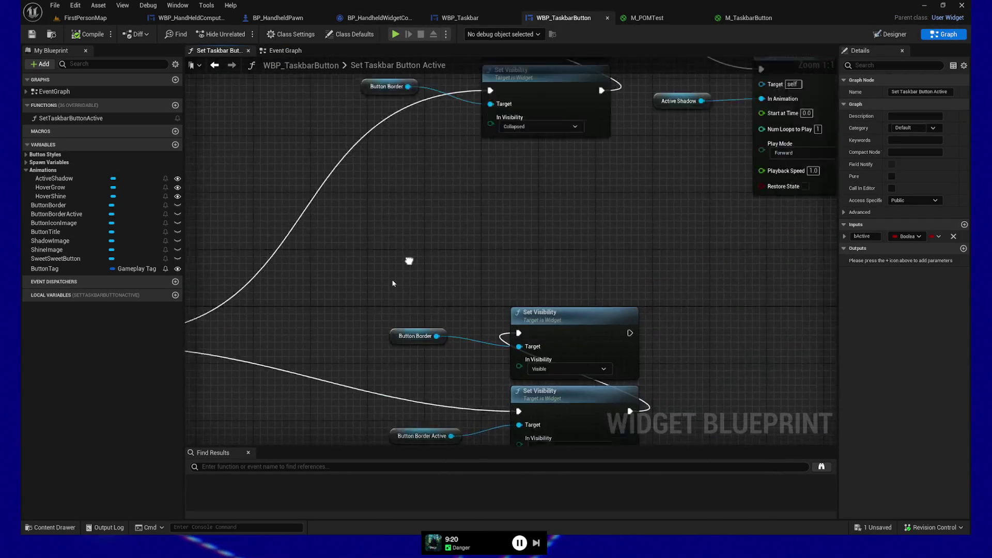
left_click_drag(408, 265, 489, 252)
left_click_drag(582, 254, 520, 316)
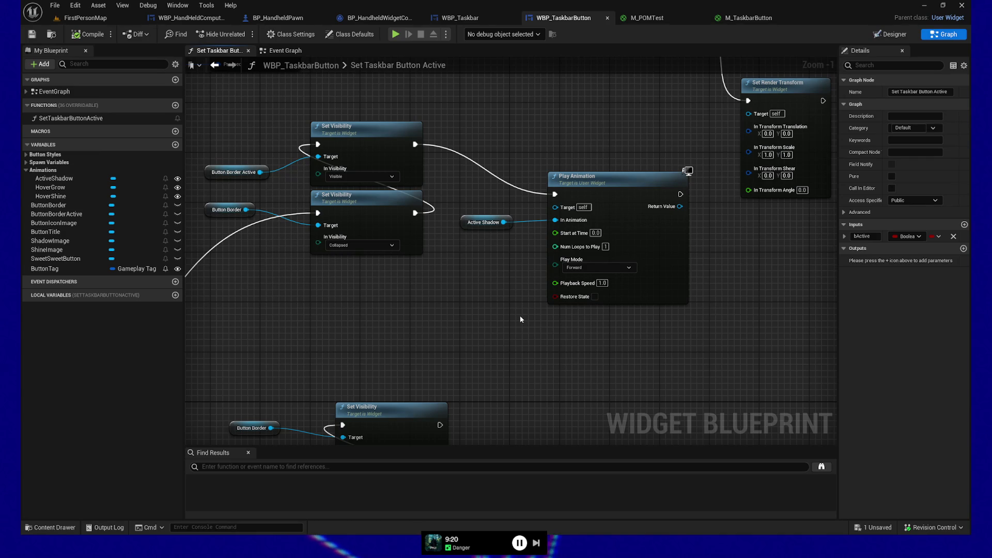
mouse_move(194, 116)
left_mouse_down()
mouse_move(290, 196)
mouse_move(438, 284)
left_mouse_up()
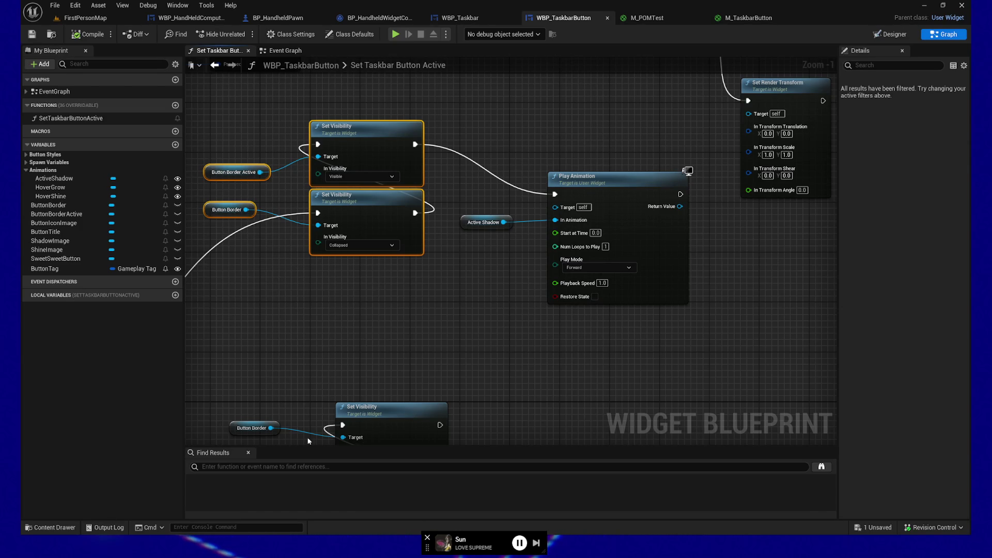
left_click(371, 354)
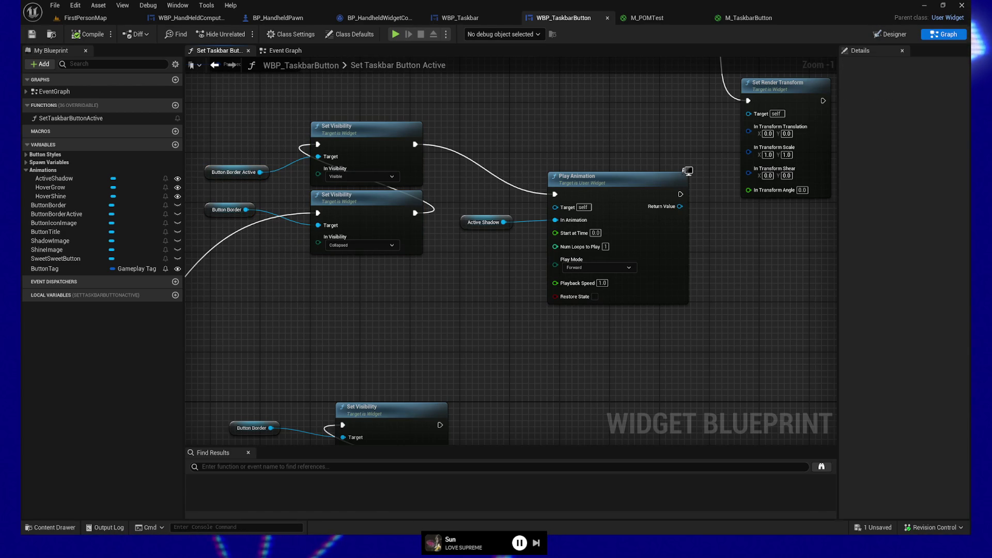
mouse_move(268, 341)
left_mouse_down()
mouse_move(363, 269)
mouse_move(338, 269)
left_mouse_up()
type("- Make the shadow go away on inactive")
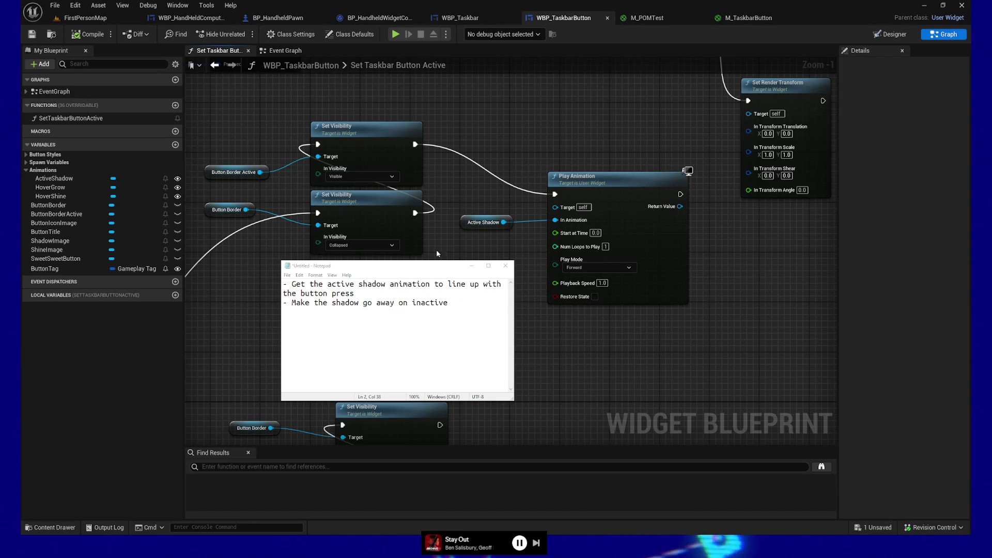
- Bring the Set Taskbar Button Active graph back in front of the Notepad notes
left_click(471, 266)
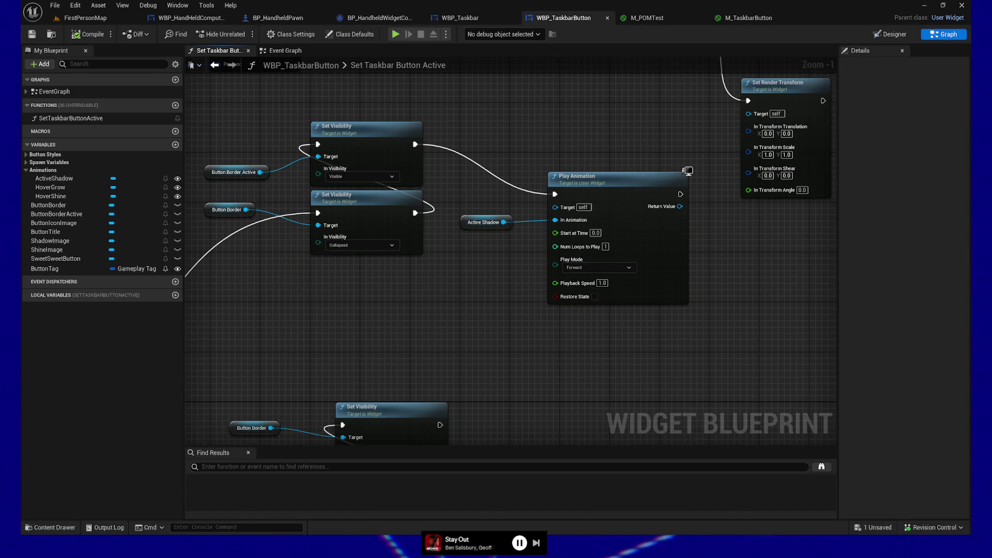
- Line up the Set Render Transform node with Set Brush among the old style nodes
mouse_move(360, 313)
left_mouse_down()
mouse_move(510, 317)
mouse_move(714, 200)
mouse_move(714, 150)
mouse_move(596, 408)
left_mouse_up()
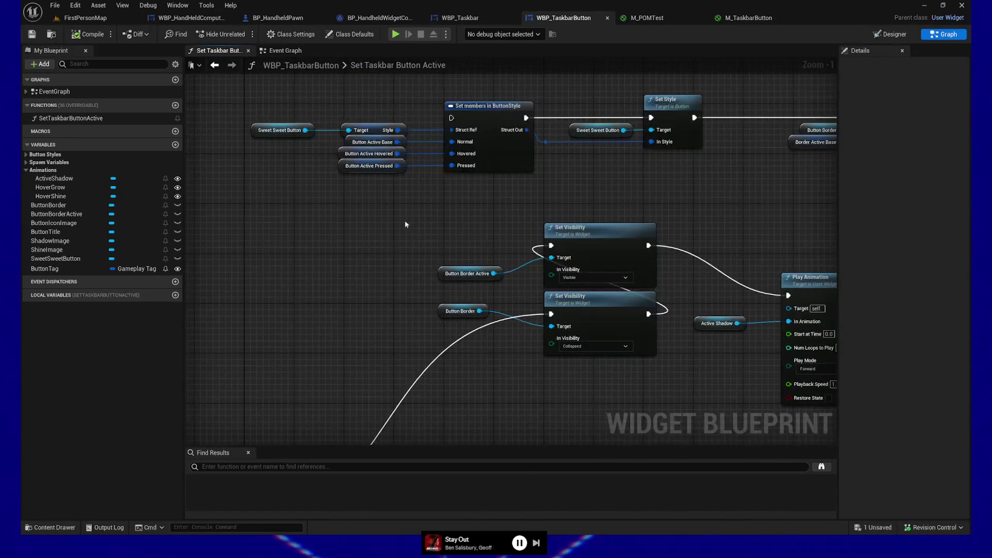
left_click_drag(405, 221, 360, 306)
mouse_move(652, 302)
left_mouse_down()
mouse_move(432, 300)
mouse_move(493, 281)
mouse_move(510, 139)
left_mouse_up()
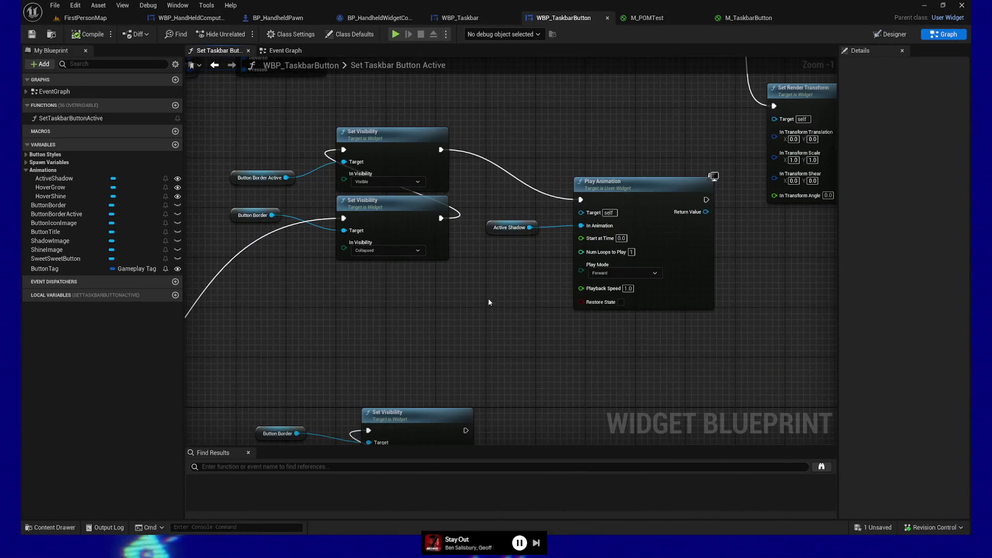
left_click_drag(490, 303, 514, 397)
left_click_drag(797, 234, 795, 150)
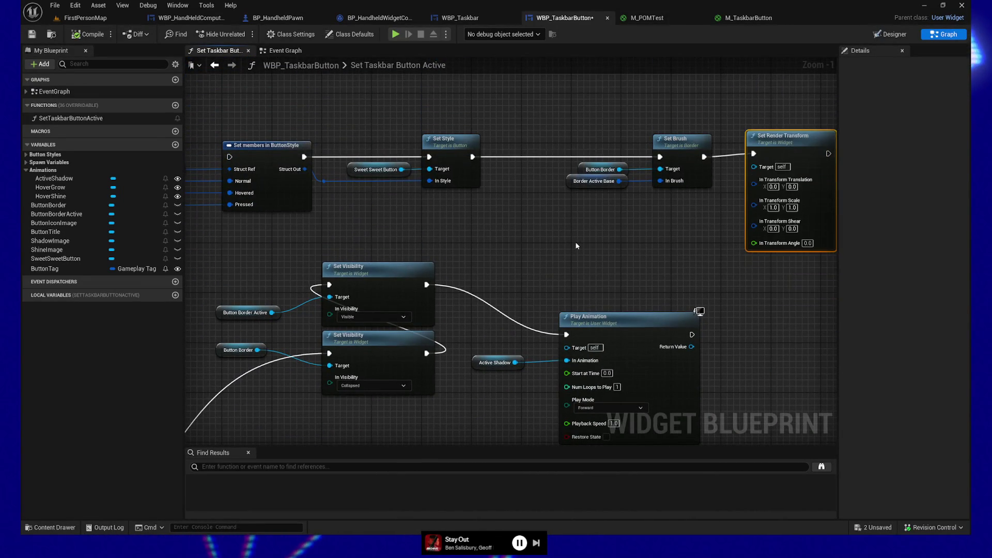
- Wrap the old style-setting nodes in a comment titled Deprecated and move it up
scroll(600, 272, "down", 4)
left_click_drag(600, 272, 568, 344)
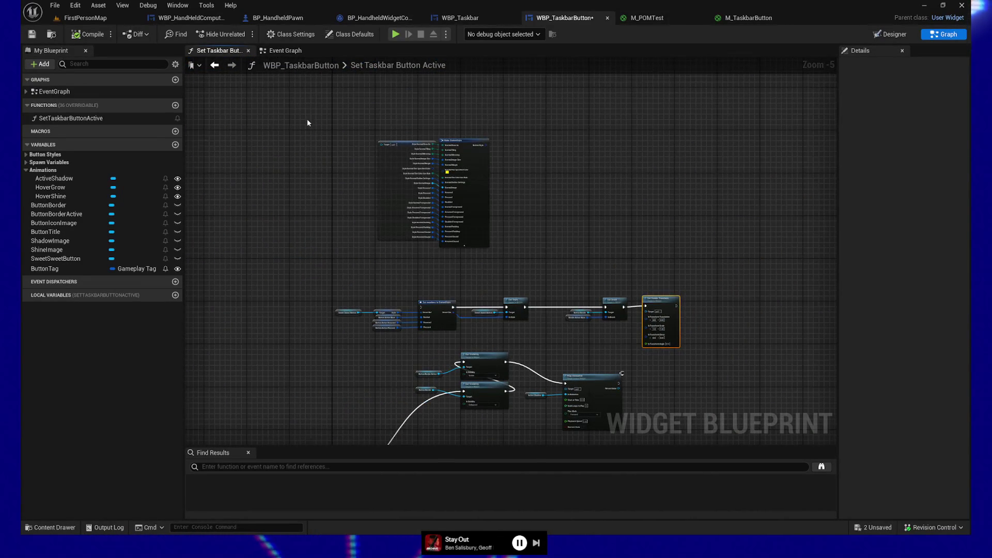
type("c")
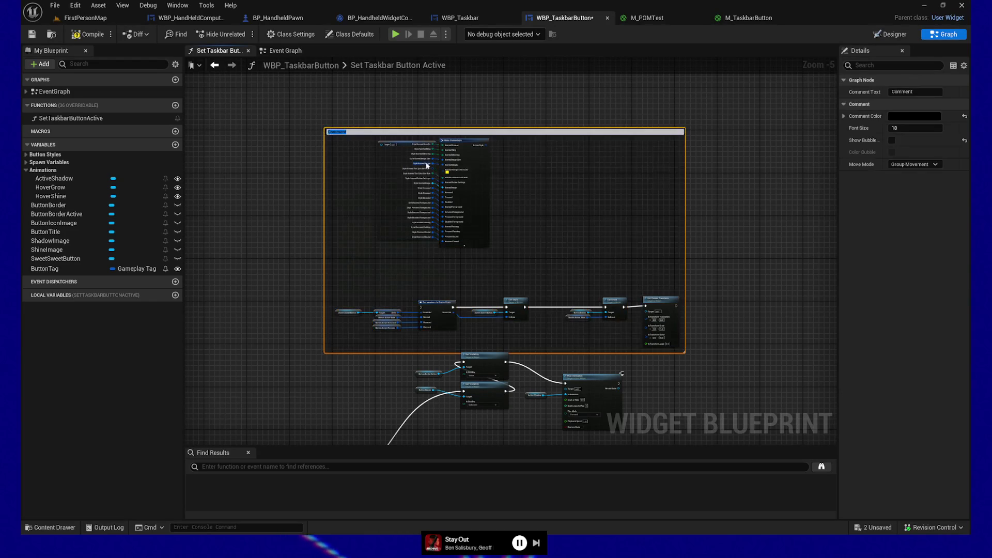
type("Depi")
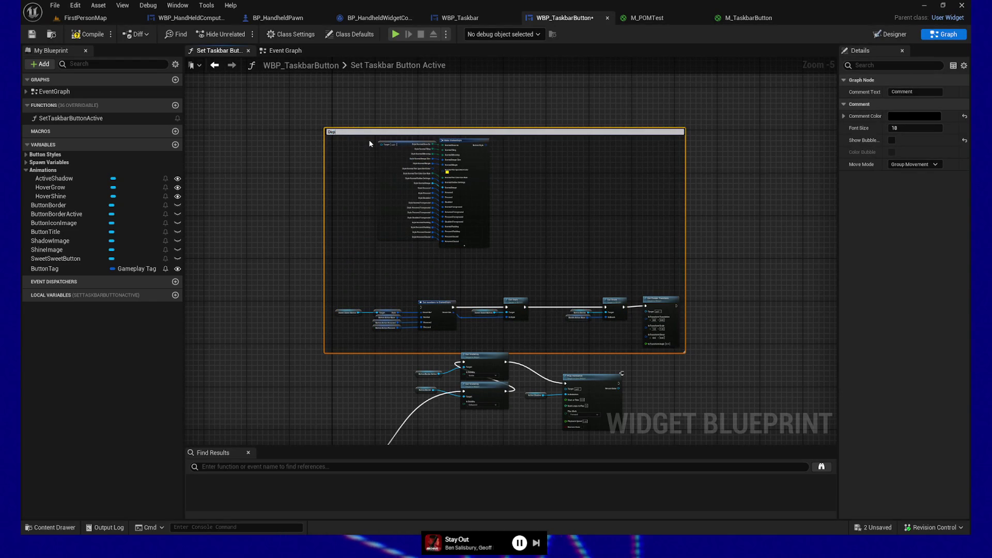
type("ted")
key("Return")
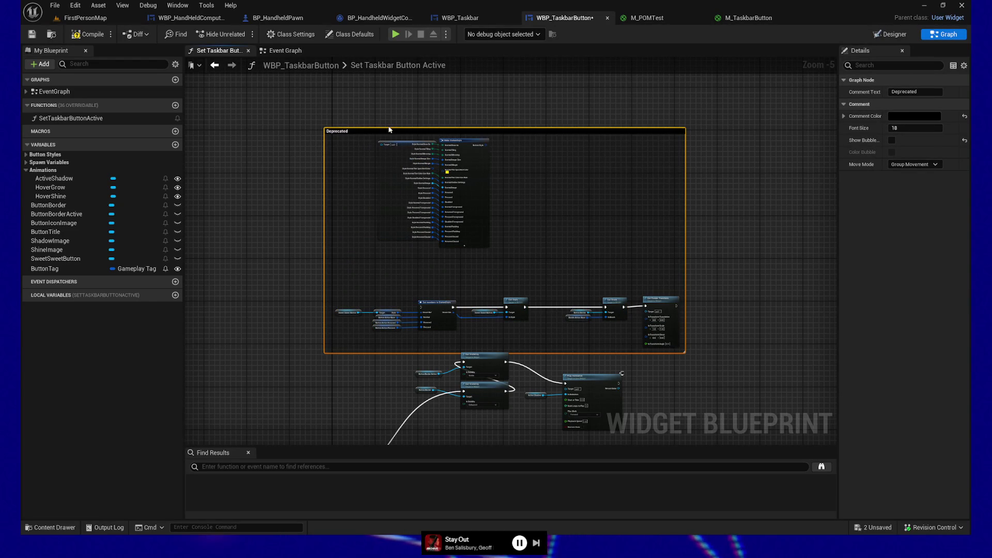
left_click_drag(388, 134, 385, 96)
- Wrap the remaining old nodes in a 'More depricated' comment and move it aside
scroll(392, 107, "down", 6)
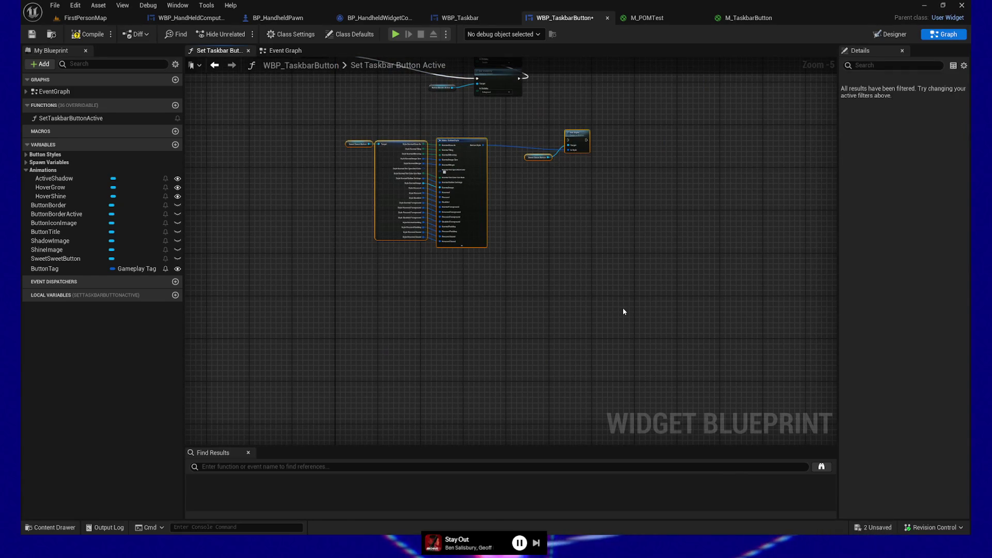
key("c")
type("More depricate")
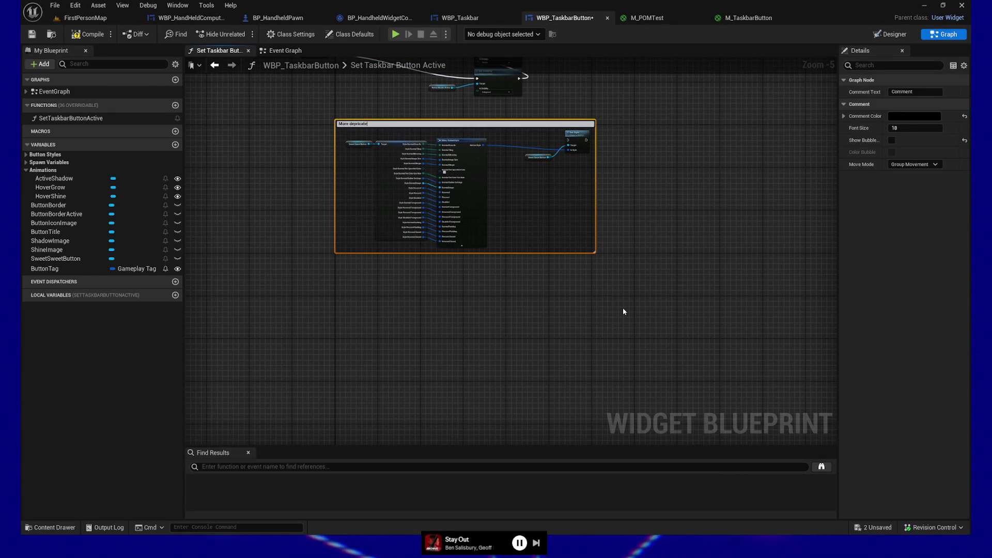
type("depricate")
key("Return")
mouse_move(617, 210)
left_mouse_down()
mouse_move(762, 120)
mouse_move(761, 337)
mouse_move(815, 128)
mouse_move(784, 122)
left_mouse_up()
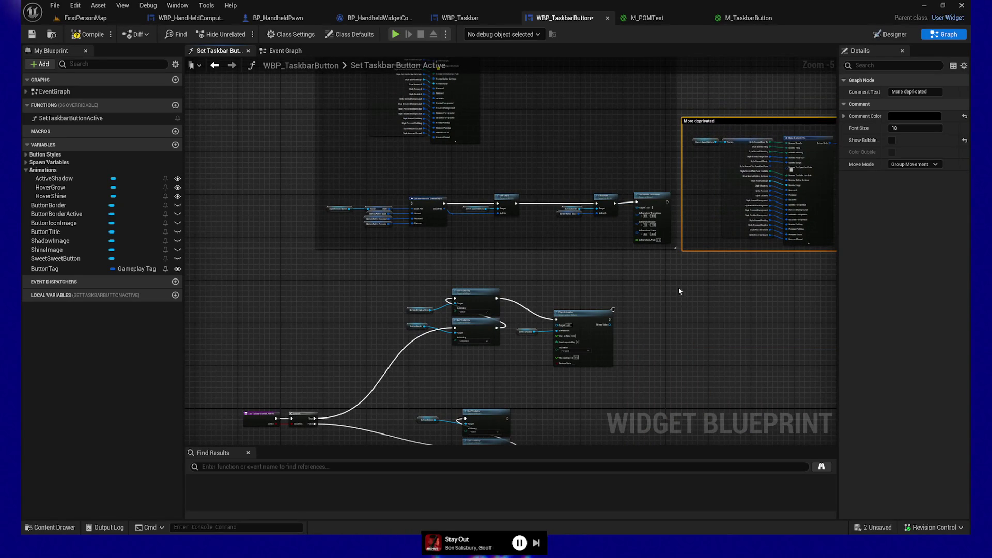
- Recenter on the visibility and animation nodes, then switch to the Designer
scroll(653, 237, "up", 4)
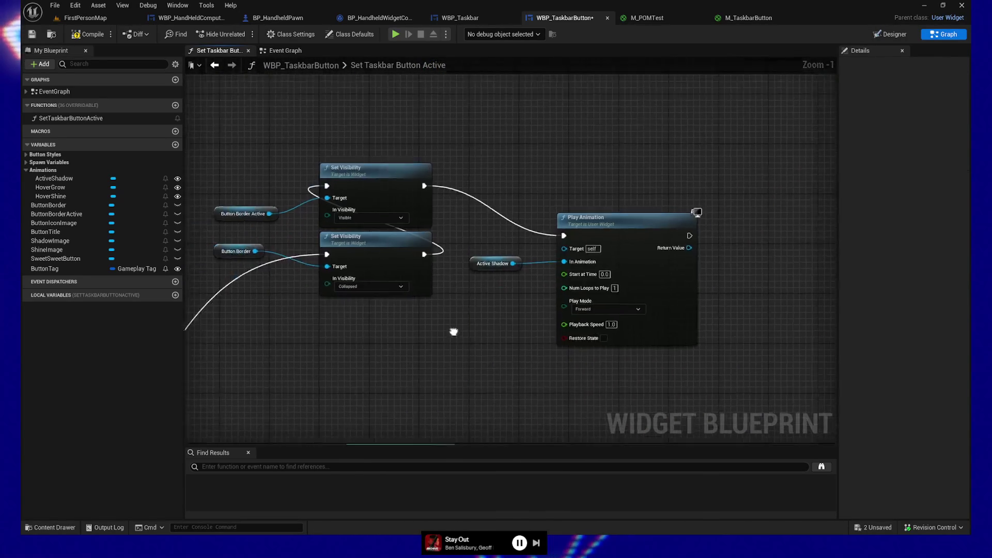
left_click_drag(614, 264, 512, 290)
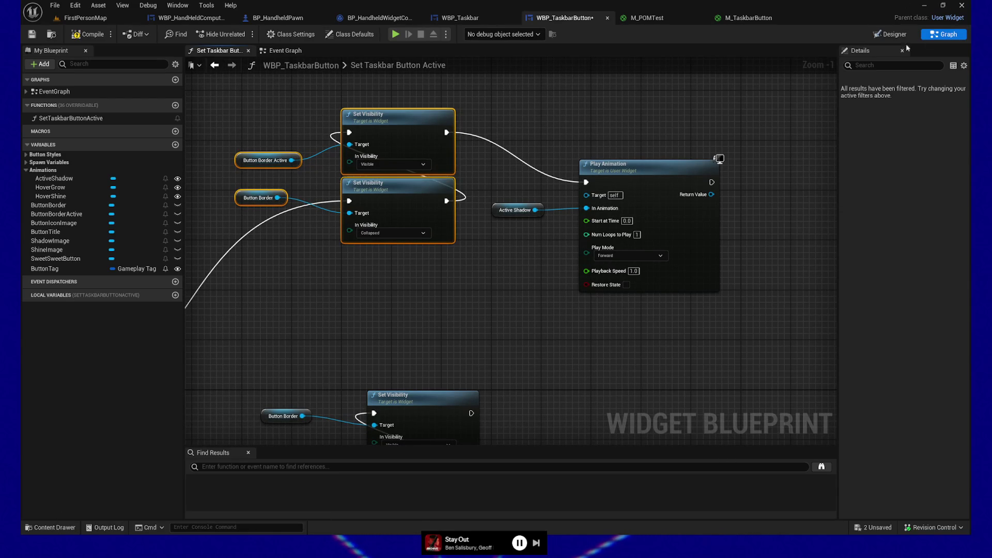
key("ctrl+shift+alt+d")
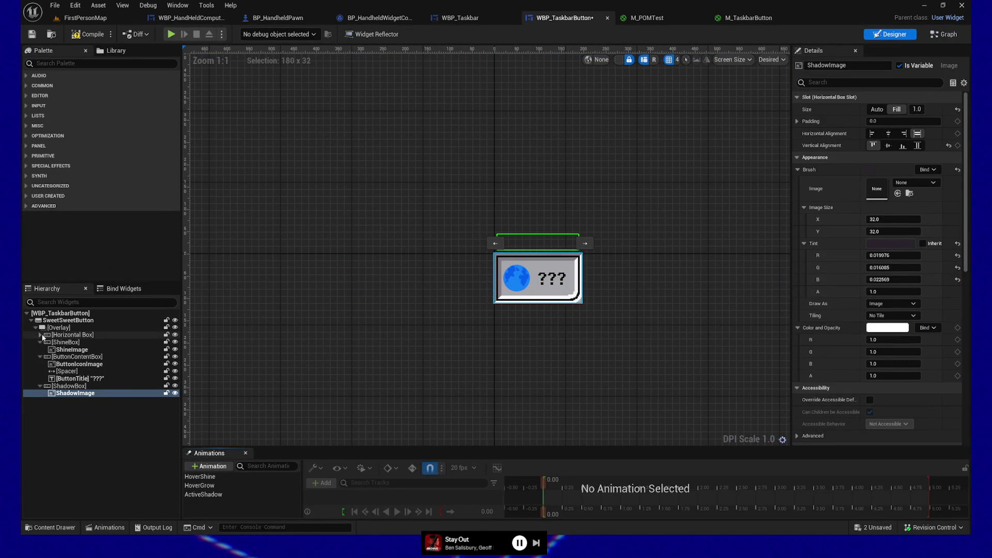
- Reveal and select ButtonBorderActive under Horizontal Box > Overlay, then scrub and reset its Render Opacity to 1.0
left_click(41, 335)
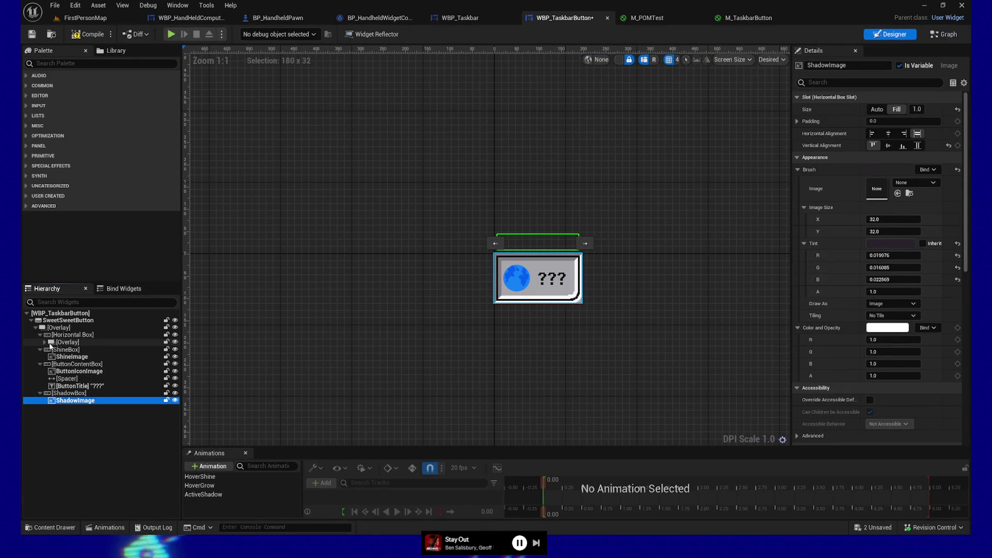
left_click(44, 343)
left_click(80, 351)
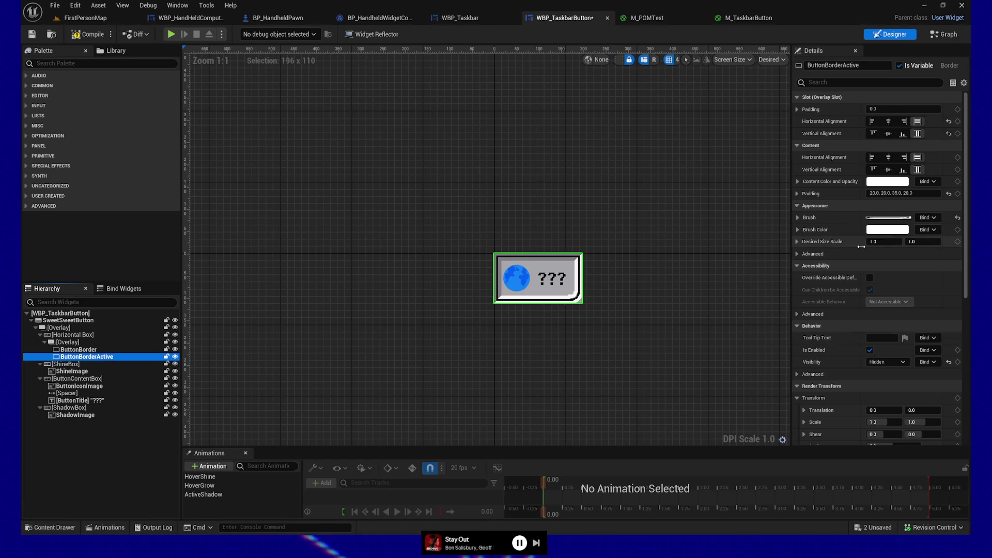
scroll(856, 308, "down", 5)
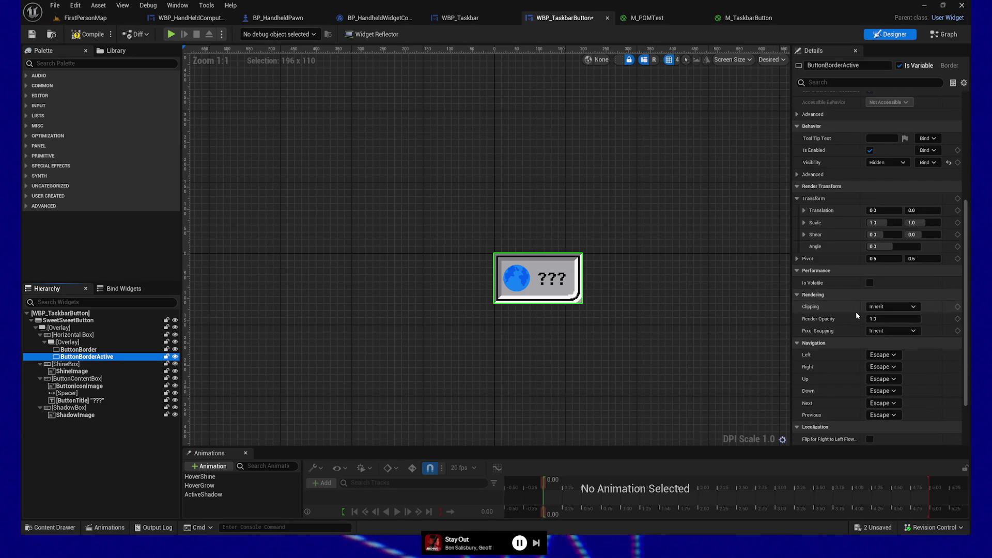
scroll(856, 312, "down", 2)
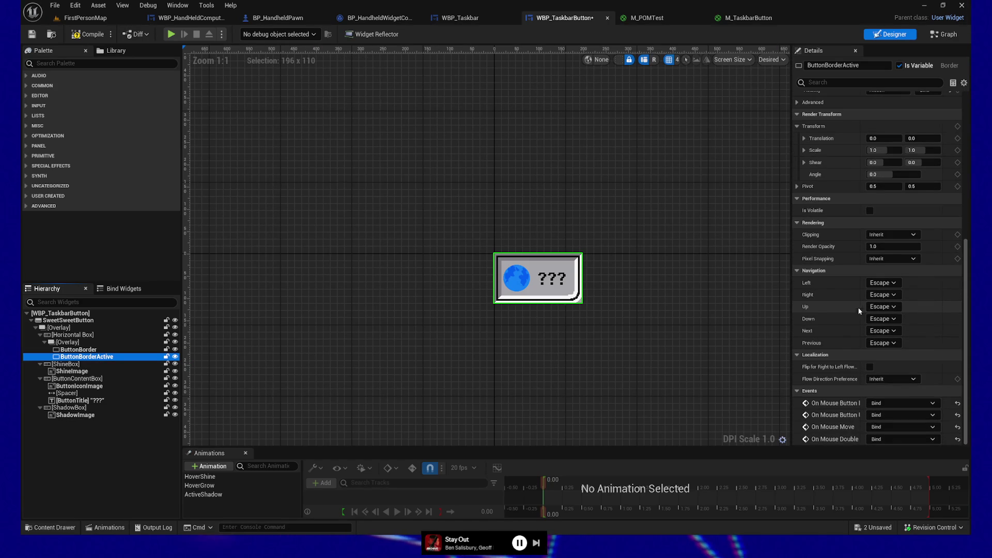
mouse_move(894, 246)
left_mouse_down()
mouse_move(858, 247)
mouse_move(961, 247)
mouse_move(941, 246)
left_mouse_up()
left_click(949, 247)
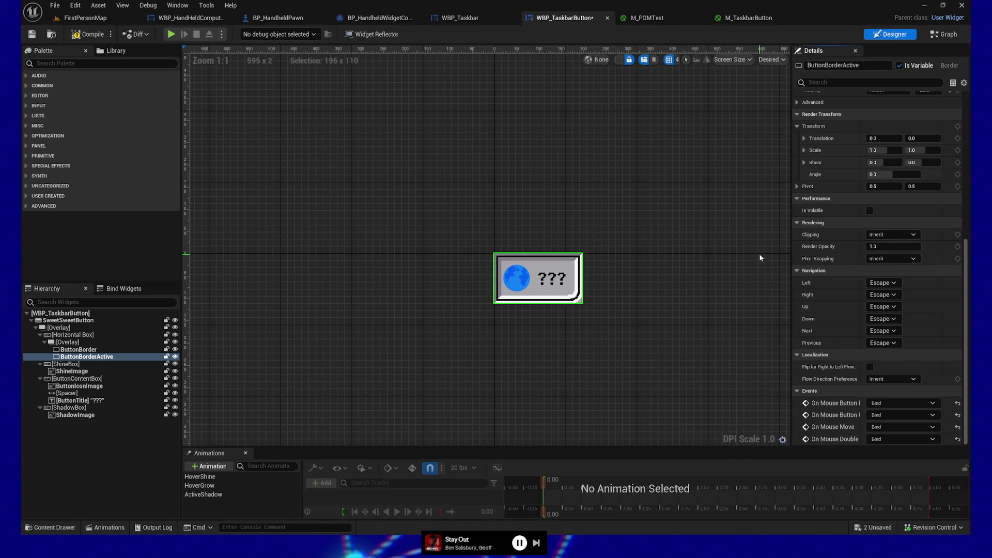
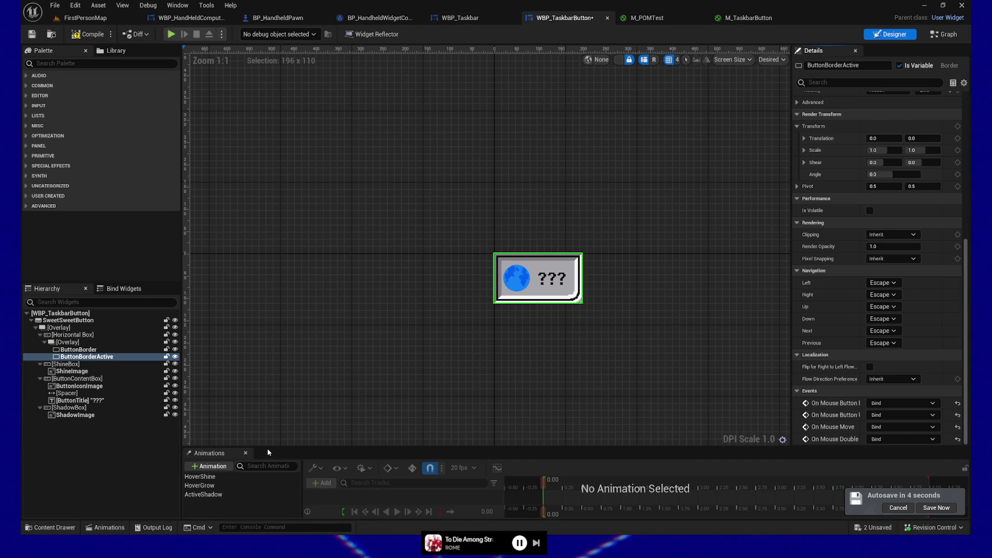
- Enlarge the Animations panel and add a widget animation named FadeBetweenStates
left_click_drag(267, 446, 271, 414)
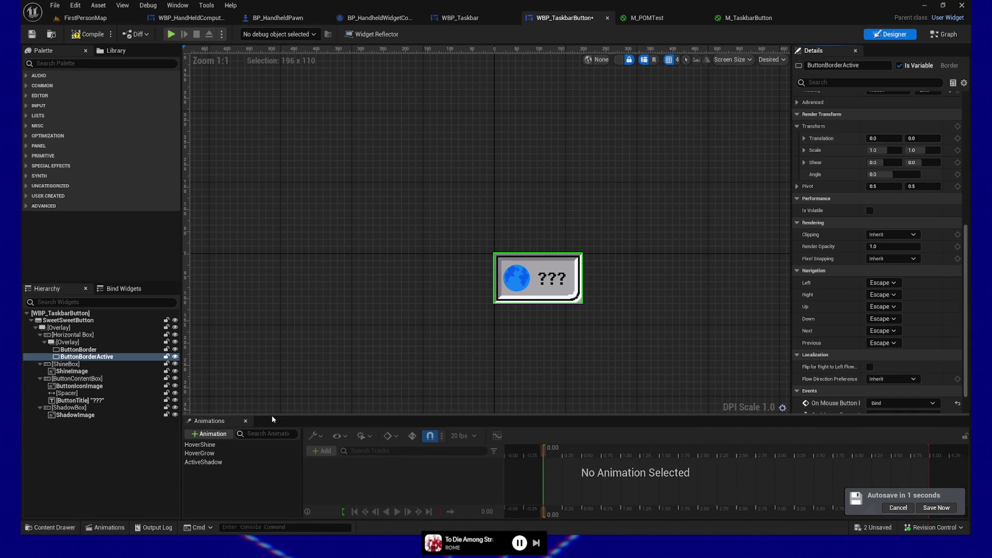
left_click(197, 435)
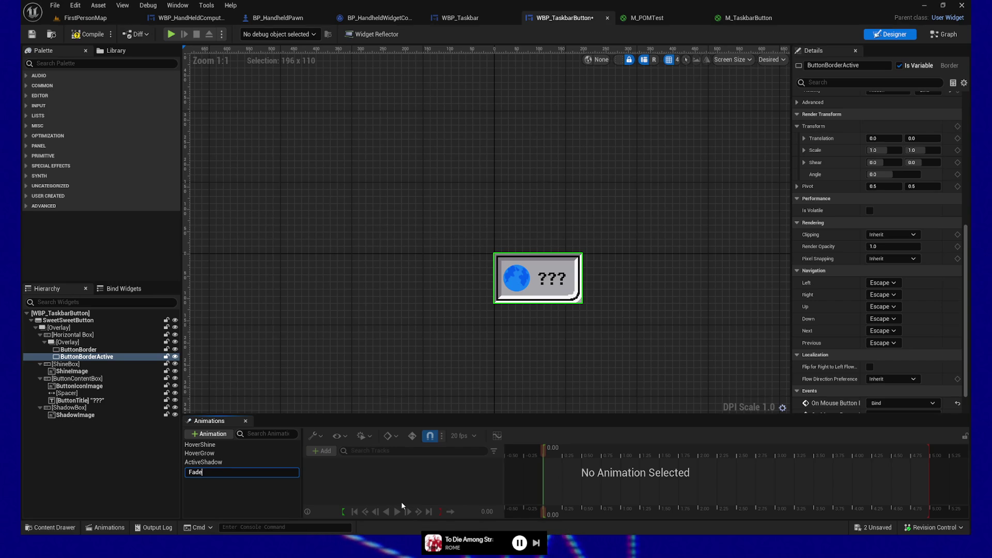
type("FadeBetweenSt")
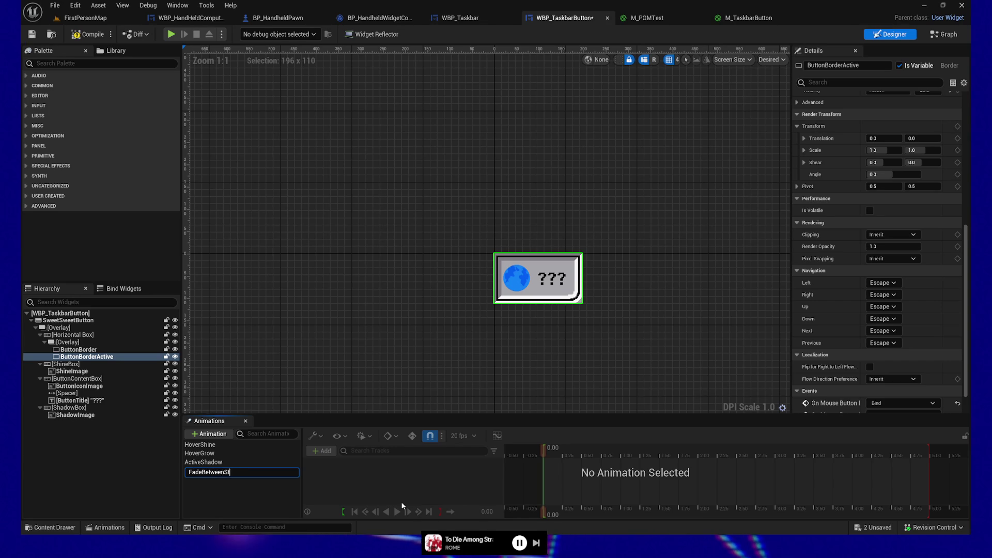
type("ates")
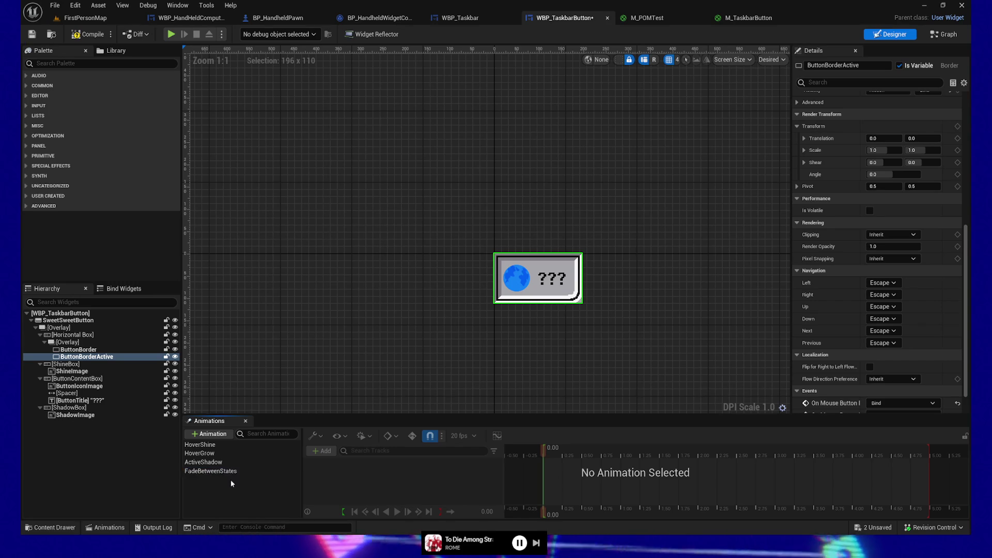
left_click(222, 472)
left_click(324, 451)
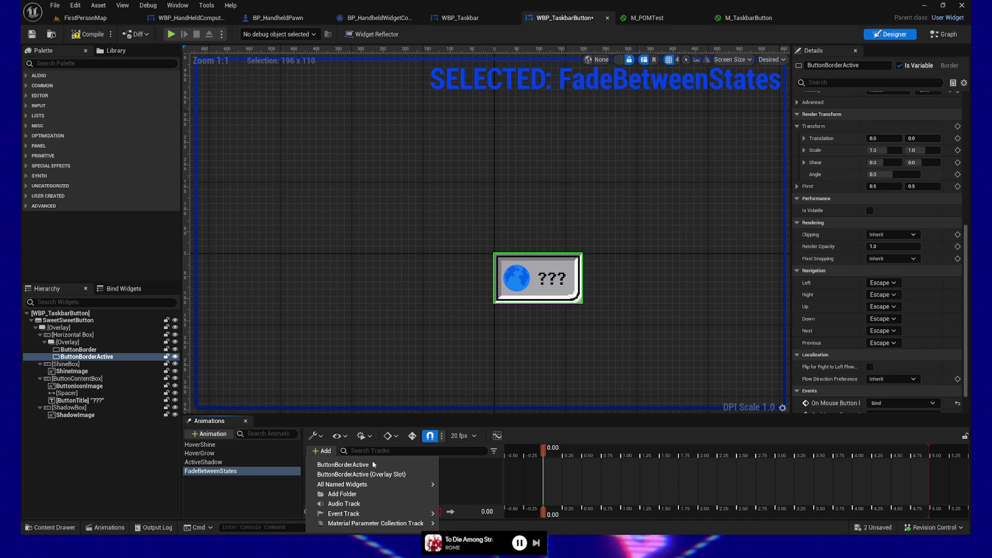
- Add a ButtonBorderActive Render Opacity track keyed at 0 at time 0.00
left_click(357, 465)
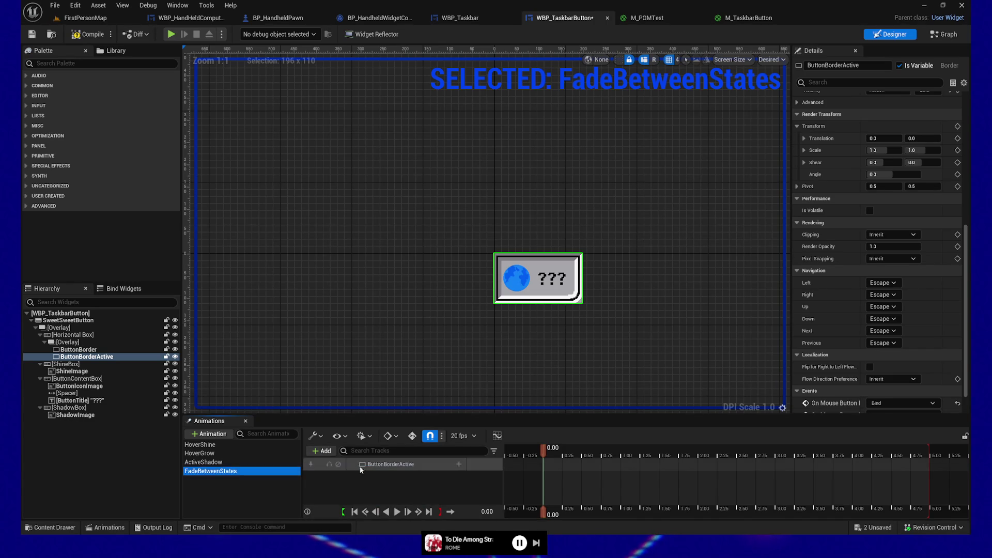
left_click(459, 465)
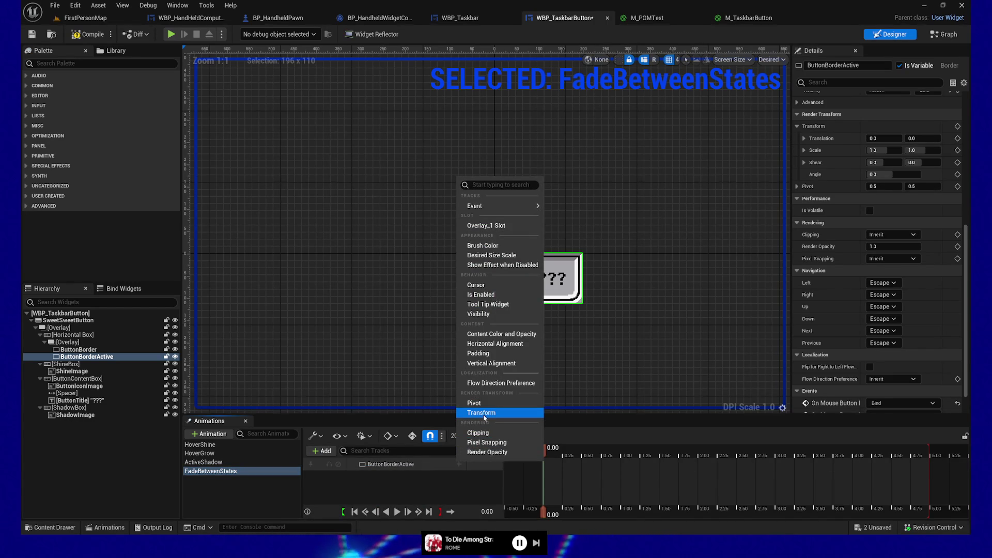
left_click(488, 452)
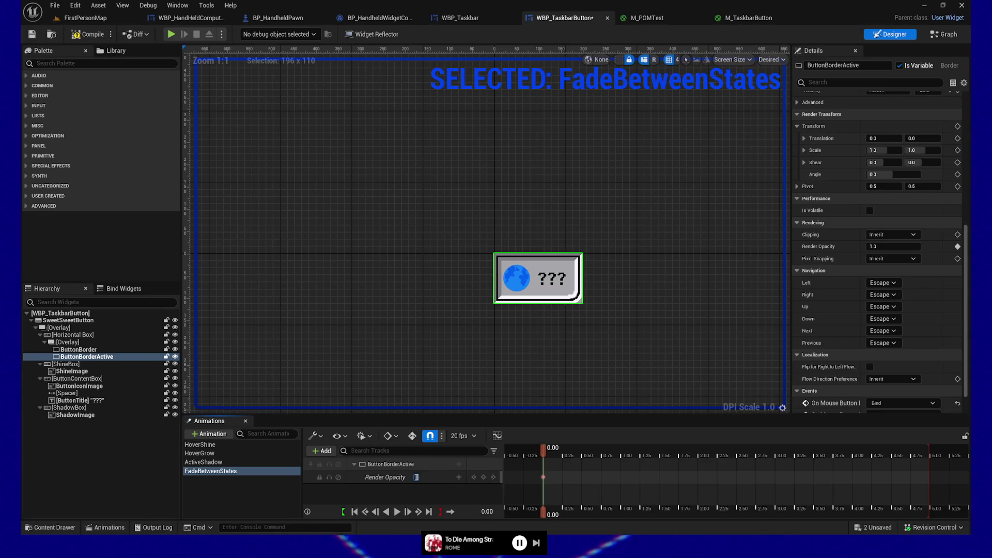
type("0")
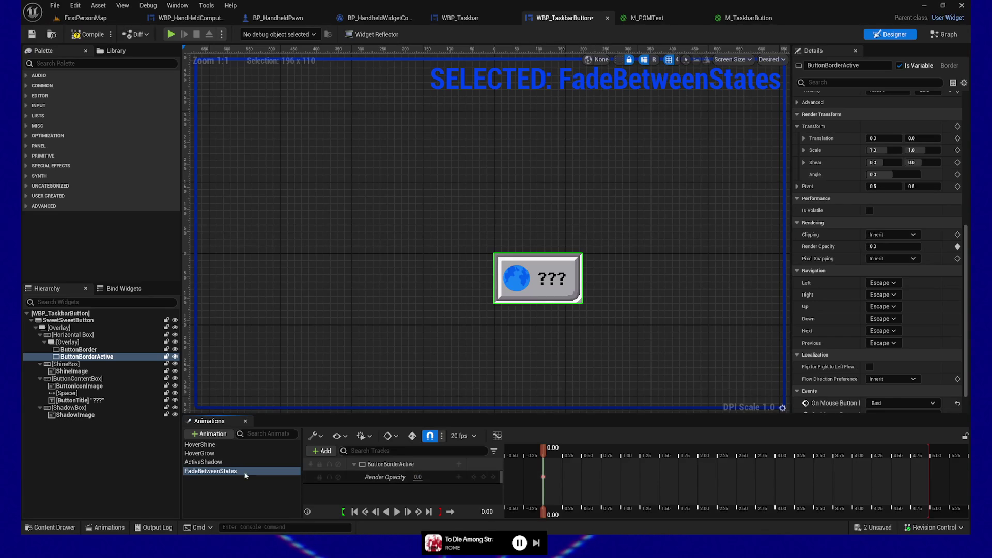
- Rename the animation FadeToActive, key Render Opacity 1 at 0.25 s, and compile
double_click(230, 472)
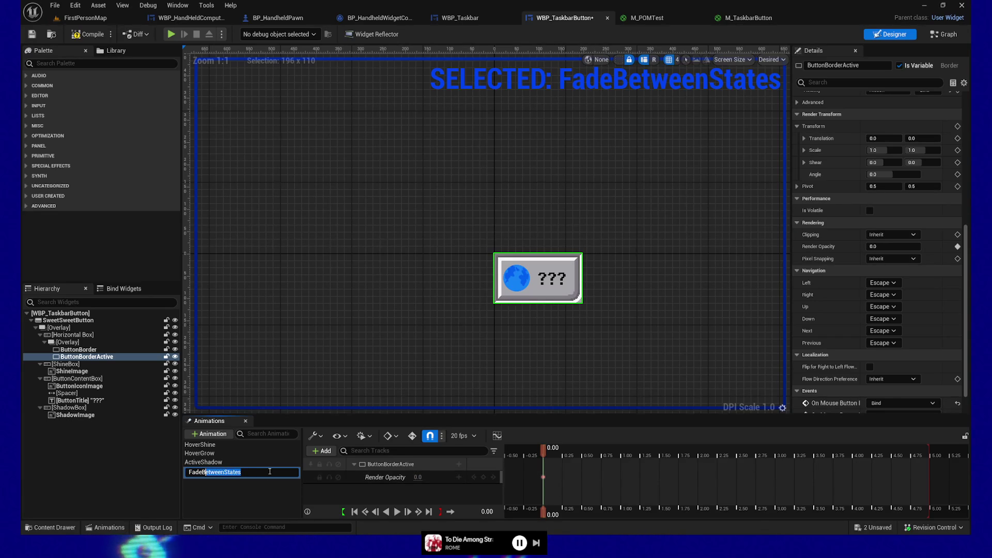
type("ToActive")
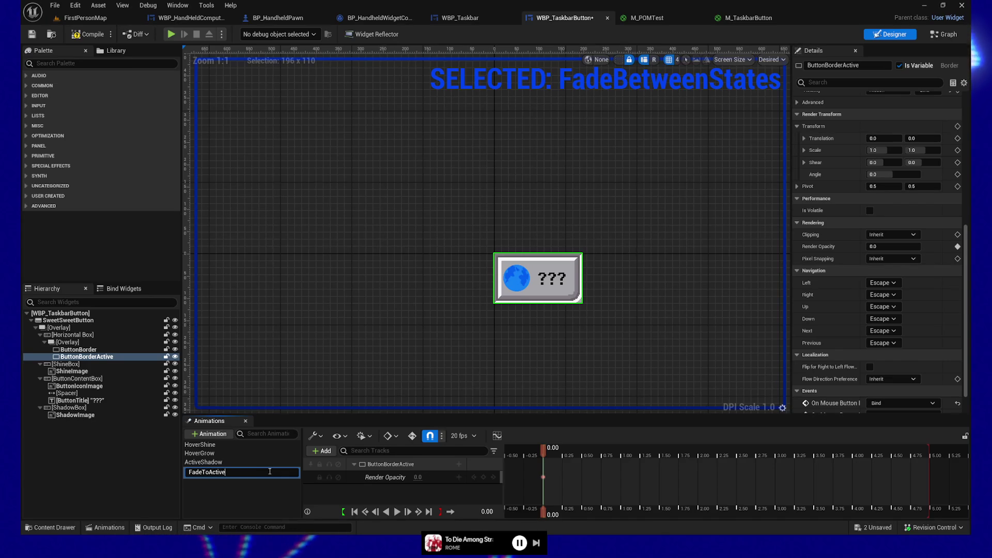
key("Return")
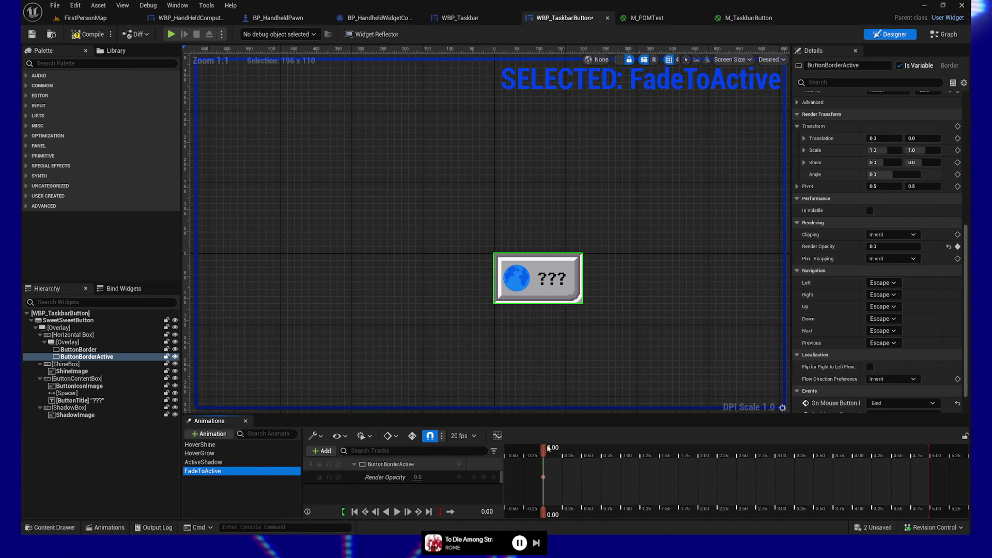
left_click_drag(544, 453, 554, 453)
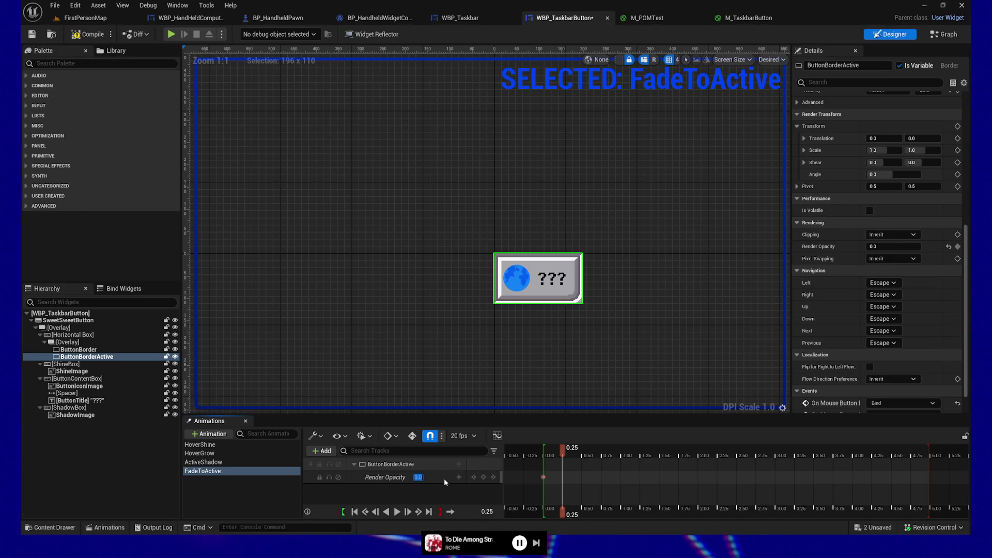
type("1")
key("Return")
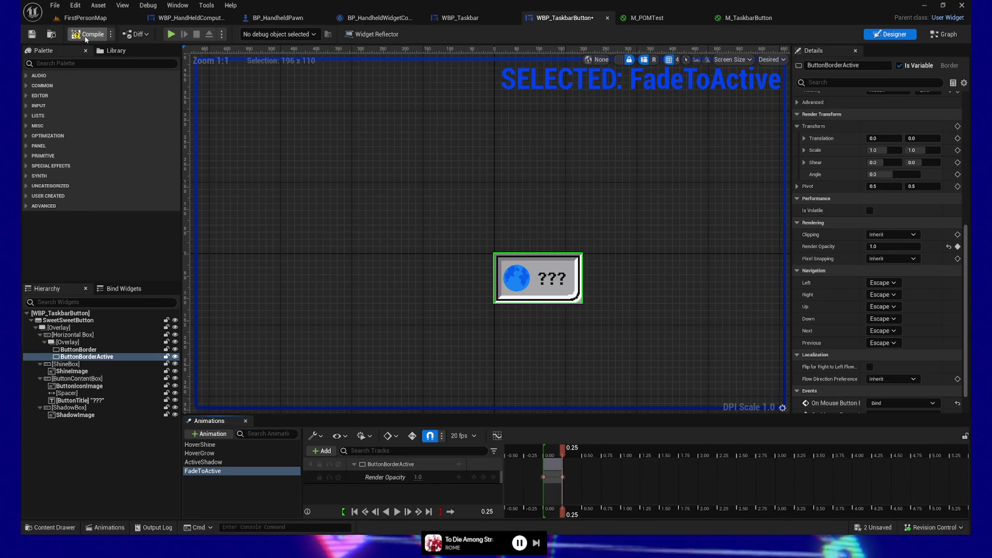
left_click(35, 35)
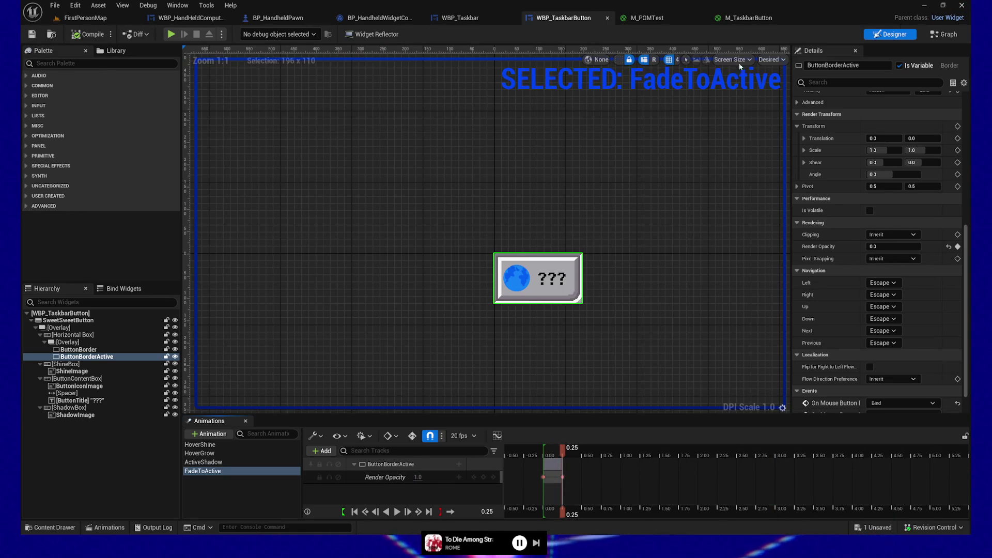
- Place a Get FadeToActive node in the Set Taskbar Button Active function graph
left_click(945, 34)
mouse_move(445, 273)
left_mouse_down()
mouse_move(435, 310)
mouse_move(616, 304)
mouse_move(550, 315)
left_mouse_up()
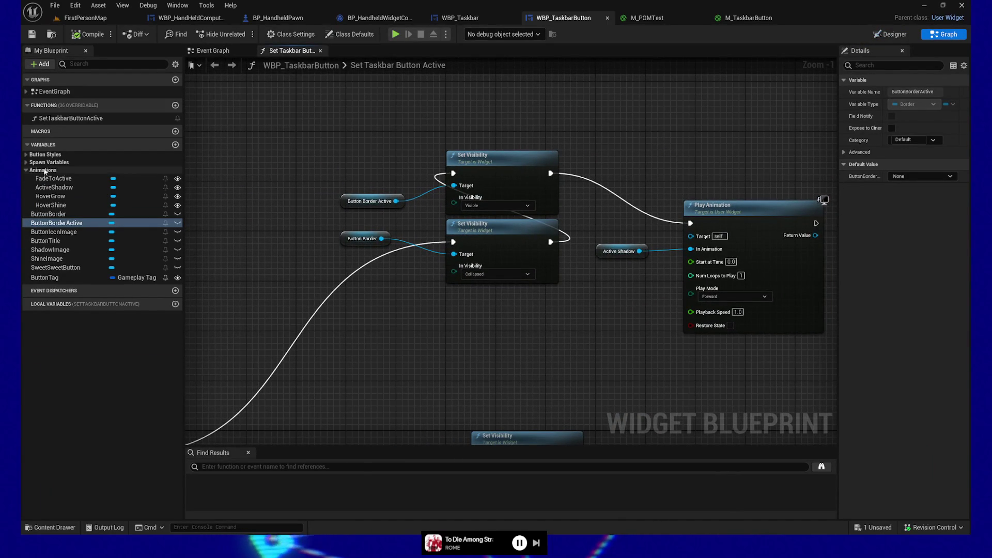
mouse_move(53, 178)
left_mouse_down()
mouse_move(127, 191)
mouse_move(372, 340)
left_mouse_up()
left_click(400, 354)
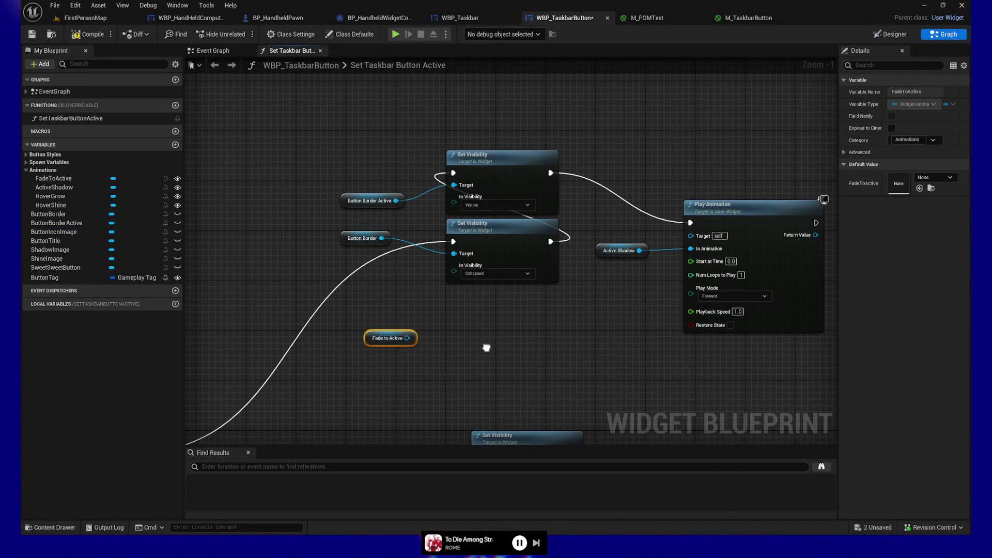
left_click_drag(481, 337, 460, 326)
left_click_drag(350, 278, 389, 290)
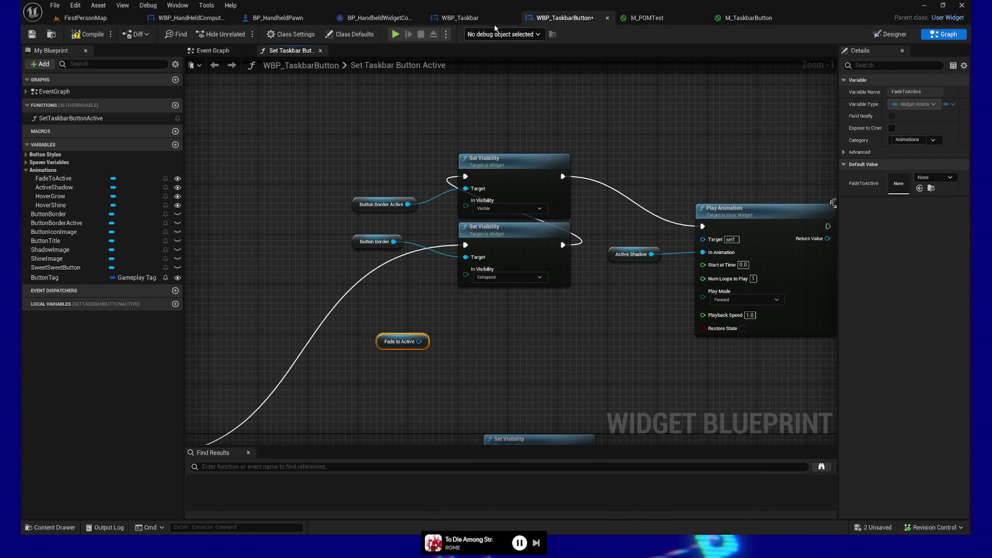
- Set ButtonBorderActive's Visibility to Visible and its Render Opacity to 0.0
left_click(897, 37)
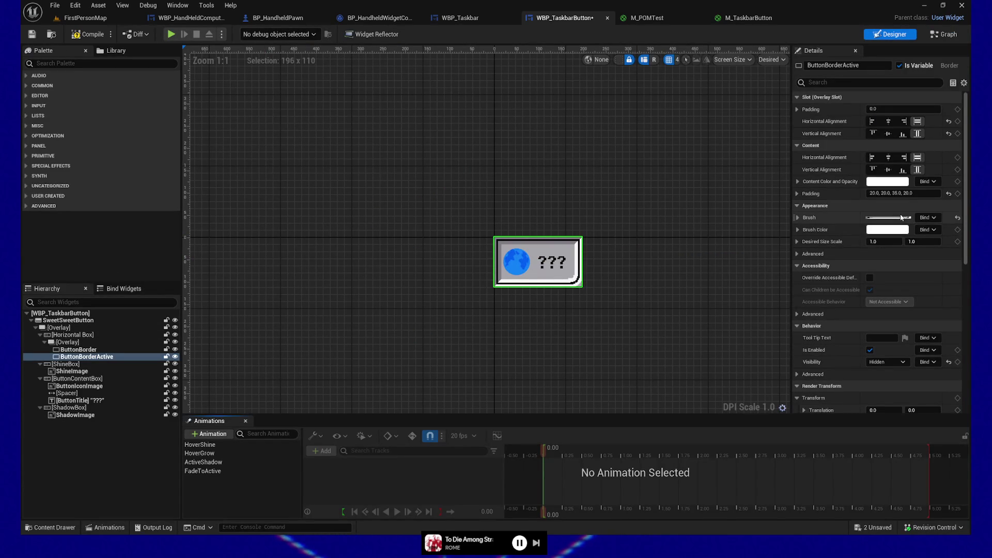
left_click(889, 362)
left_click(888, 373)
scroll(848, 367, "down", 8)
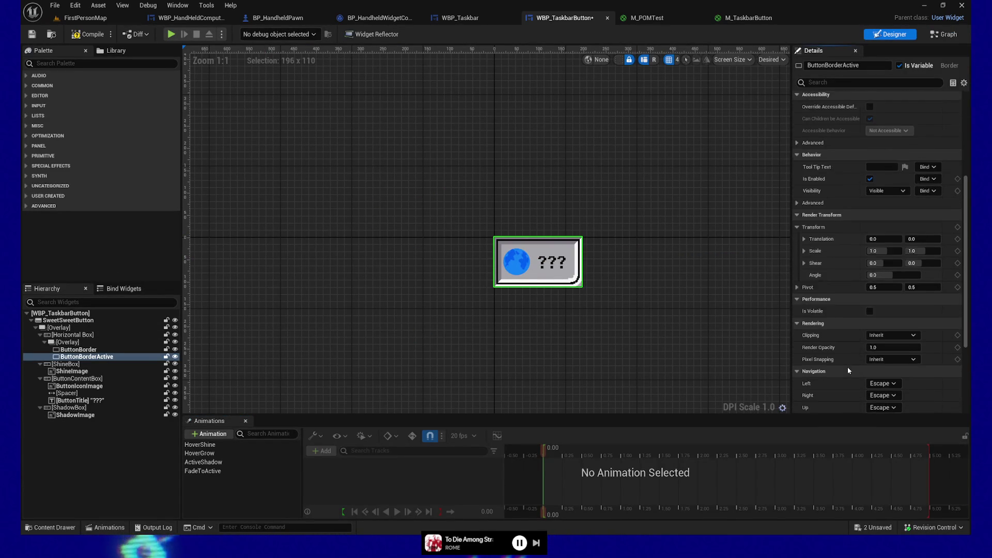
scroll(848, 367, "down", 2)
left_click(885, 277)
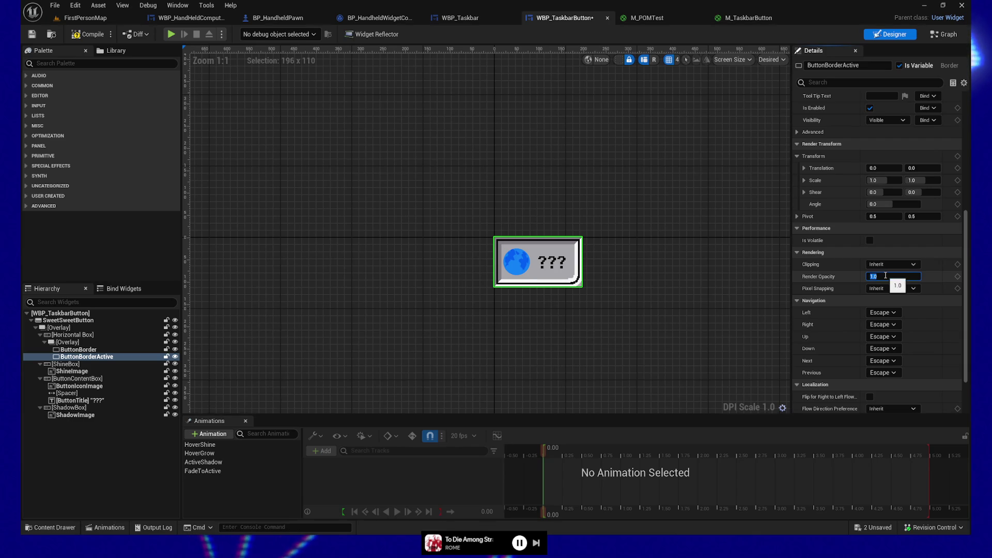
type("0")
key("Return")
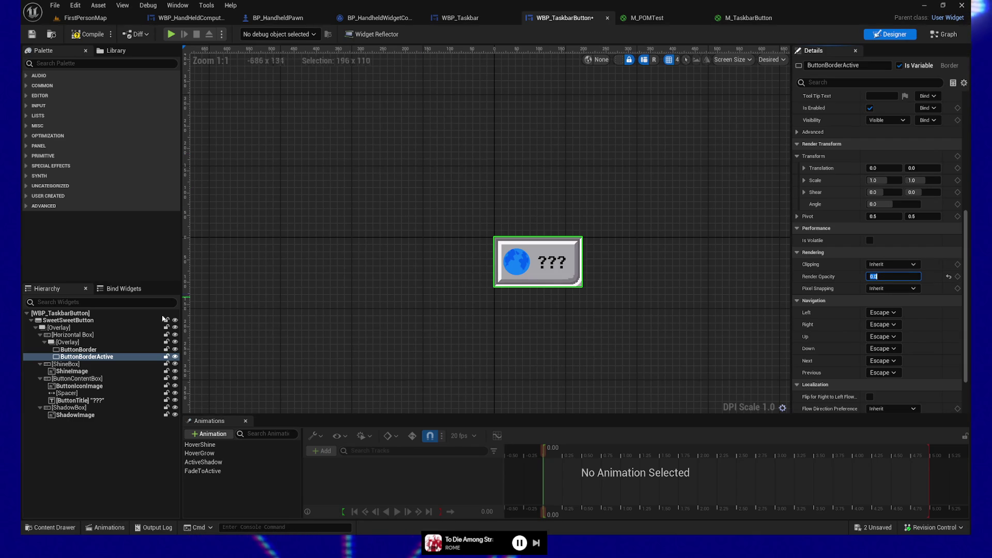
- Select ButtonBorder and compile the widget blueprint twice to confirm no errors
left_click(74, 350)
scroll(900, 231, "up", 3)
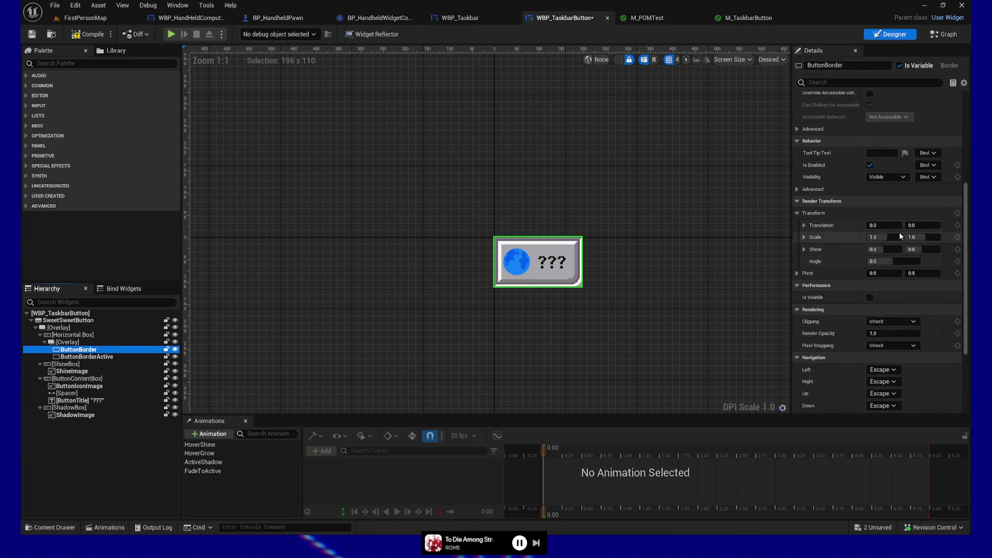
left_click(81, 35)
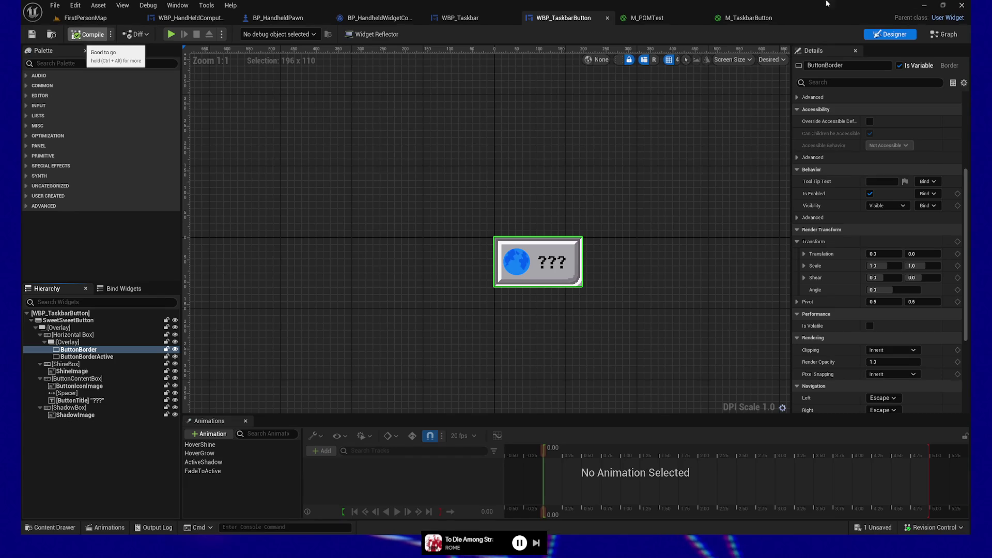
left_click(81, 37)
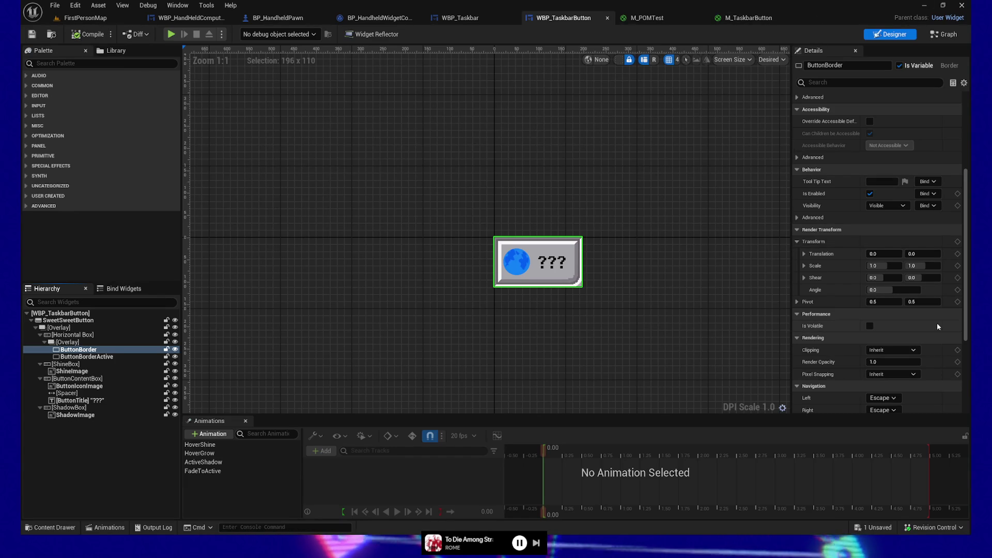
scroll(837, 155, "down", 3)
scroll(872, 198, "down", 5)
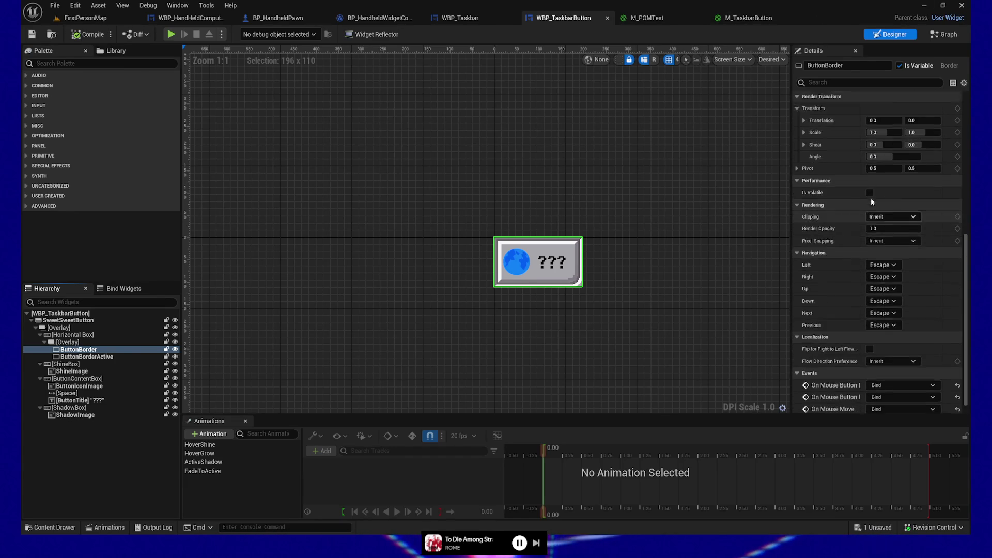
scroll(871, 198, "up", 6)
left_click(939, 37)
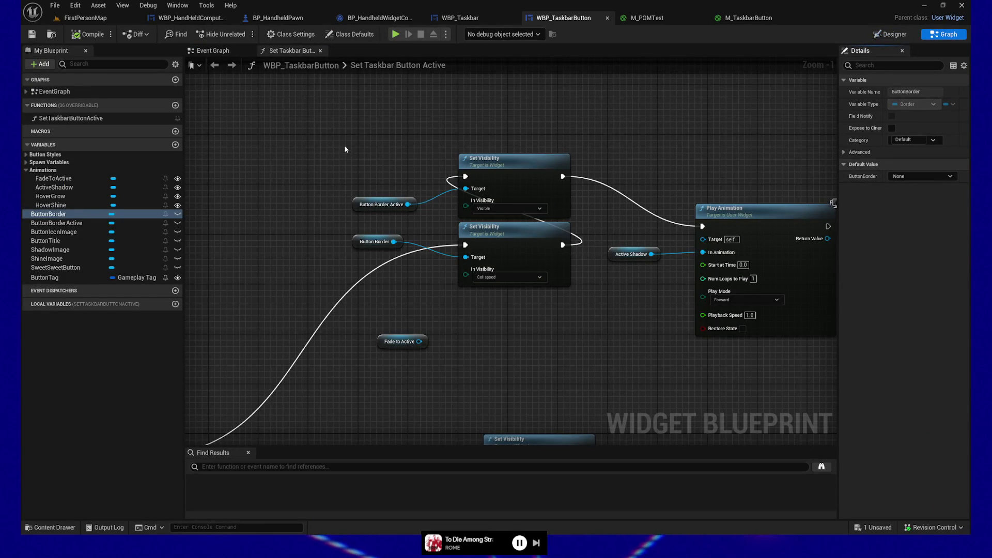
- Add a Play Animation node for Fade to Active, driven by the Branch True output
left_click_drag(385, 312, 457, 321)
type("play animation")
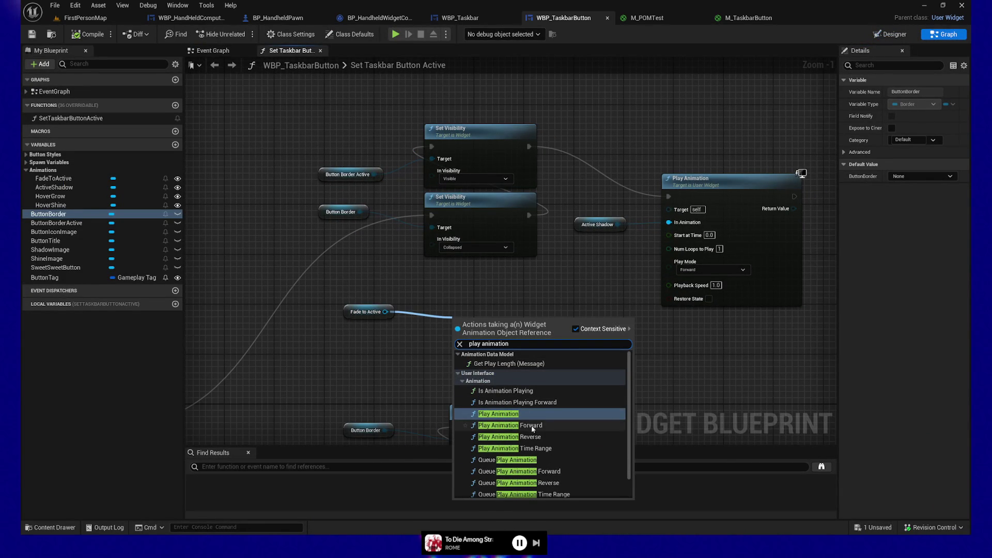
left_click(522, 413)
mouse_move(500, 331)
left_mouse_down()
mouse_move(512, 272)
mouse_move(474, 284)
left_mouse_up()
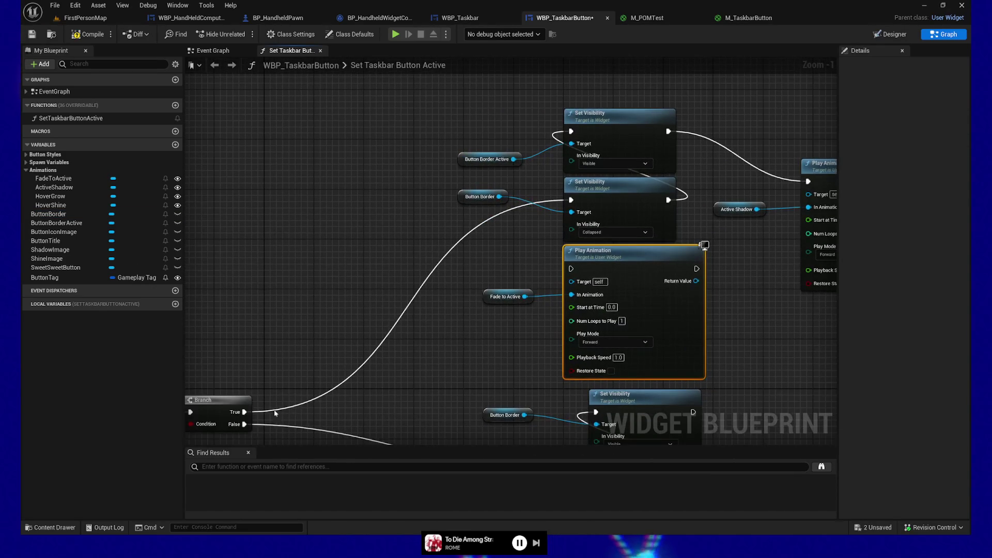
mouse_move(245, 412)
left_mouse_down()
mouse_move(380, 383)
mouse_move(571, 271)
left_mouse_up()
- Chain the Fade to Active playback into the Active Shadow Play Animation node
left_click_drag(523, 354, 404, 361)
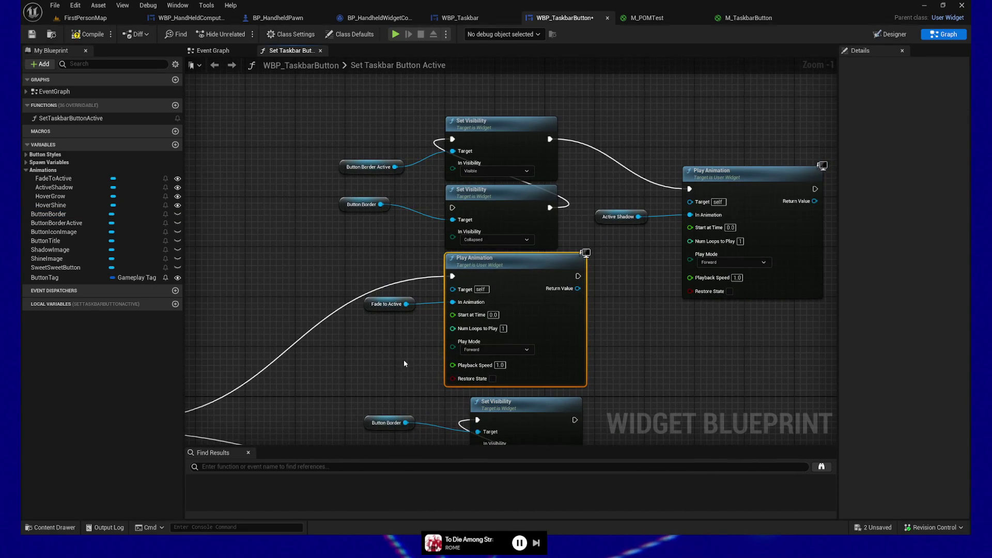
left_click_drag(745, 347, 668, 352)
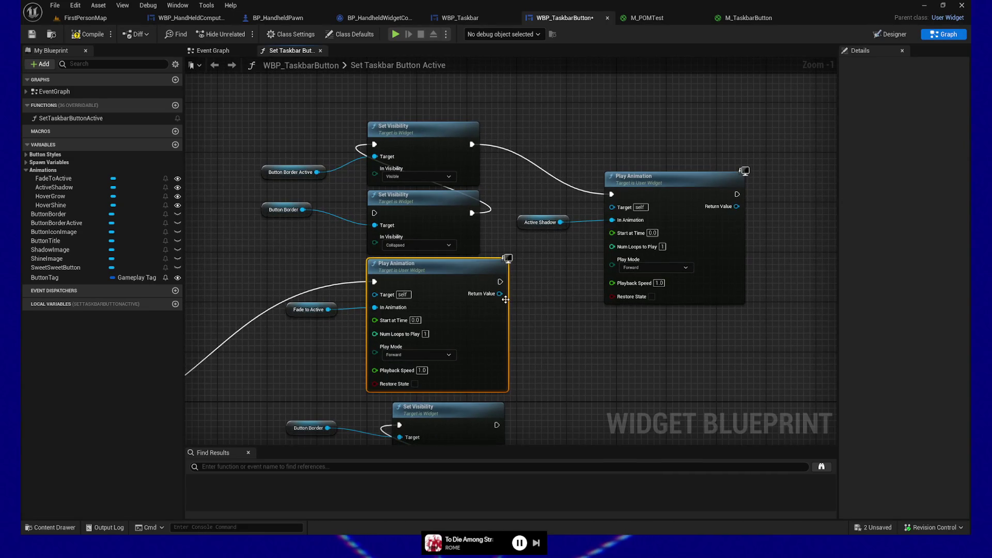
left_click_drag(500, 282, 612, 194)
mouse_move(573, 302)
left_mouse_down()
mouse_move(576, 245)
mouse_move(582, 371)
left_mouse_up()
- Rearrange the Set Visibility nodes under the style-setting row and straighten their connections
left_click_drag(282, 161, 496, 273)
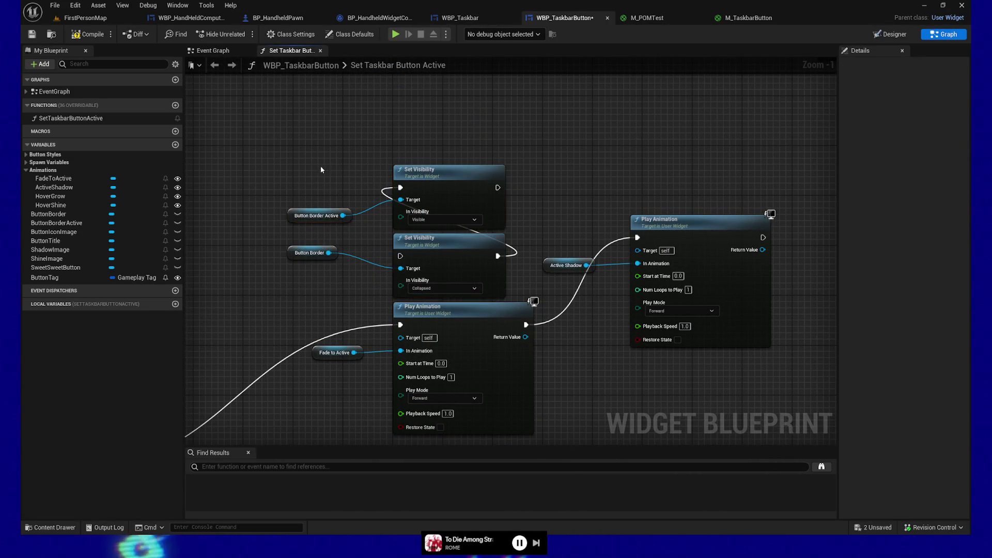
left_click_drag(401, 286, 424, 153)
left_click(399, 143)
left_click_drag(282, 155, 504, 292)
mouse_move(482, 197)
left_mouse_down()
mouse_move(462, 171)
mouse_move(464, 315)
mouse_move(469, 296)
mouse_move(375, 291)
mouse_move(457, 295)
mouse_move(593, 346)
left_mouse_up()
left_click(375, 291)
left_click(235, 328, "ctrl")
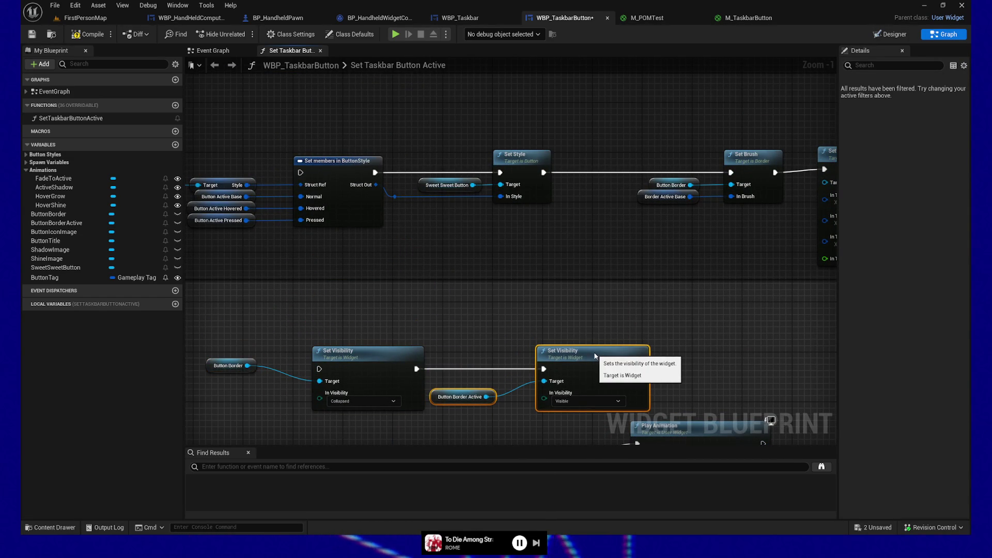
left_click_drag(199, 330, 659, 416)
key("q")
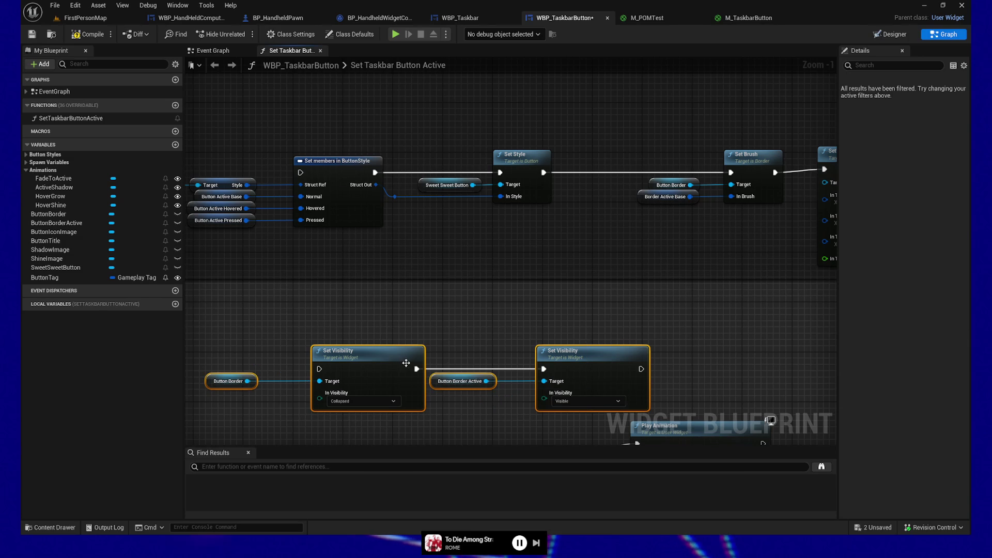
left_click_drag(407, 363, 394, 307)
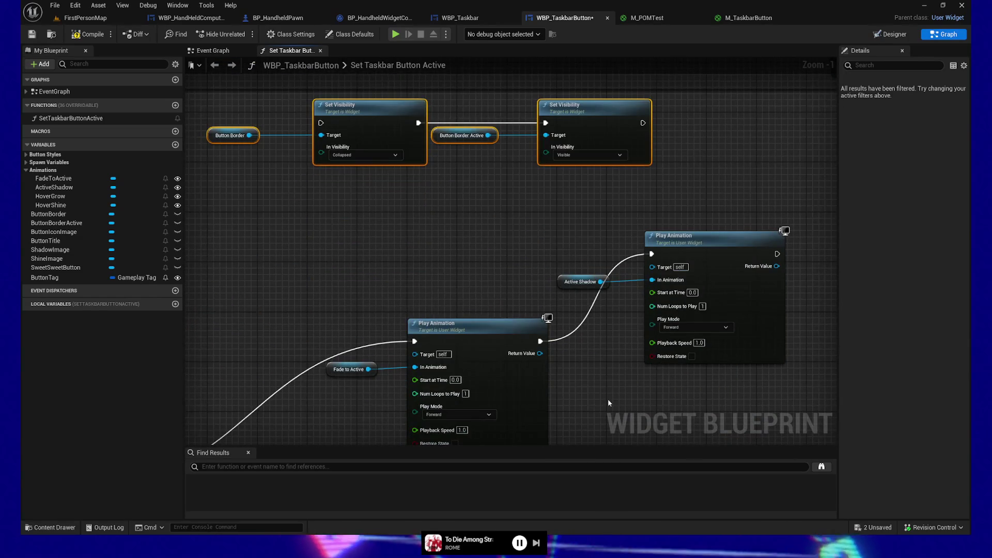
key("ctrl+z")
- Line up the Play Animation nodes and move the False-branch visibility nodes further down
mouse_move(301, 234)
left_mouse_down()
mouse_move(356, 217)
mouse_move(385, 110)
left_mouse_up()
left_click_drag(497, 104, 650, 162)
left_click_drag(520, 293, 617, 188)
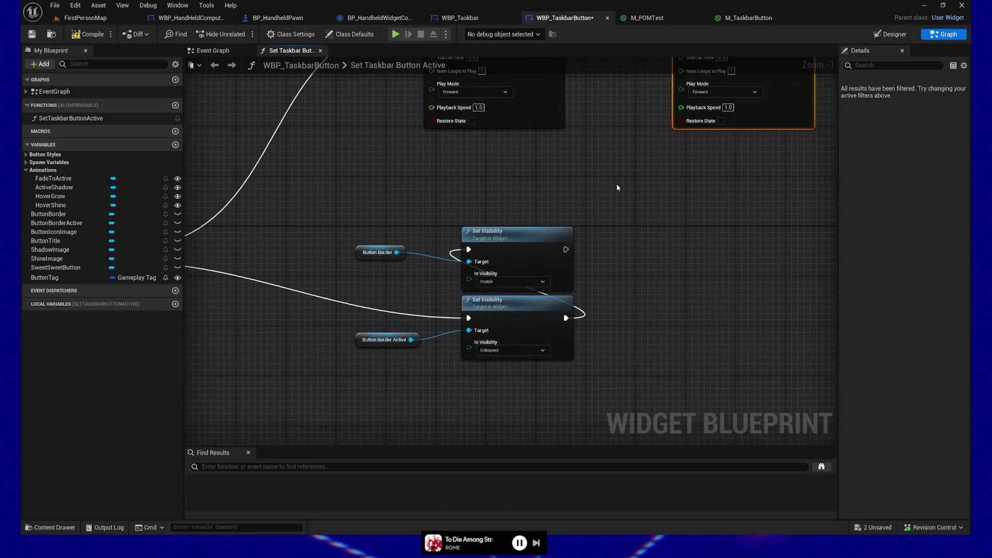
left_click_drag(408, 208, 432, 282)
scroll(450, 289, "down", 1)
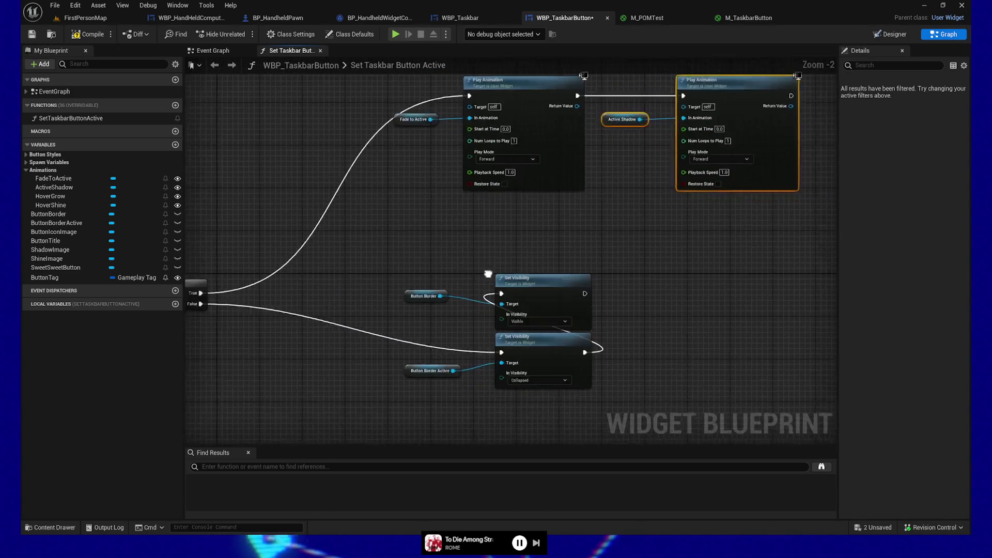
left_click_drag(357, 362, 476, 263)
left_click_drag(517, 296, 517, 439)
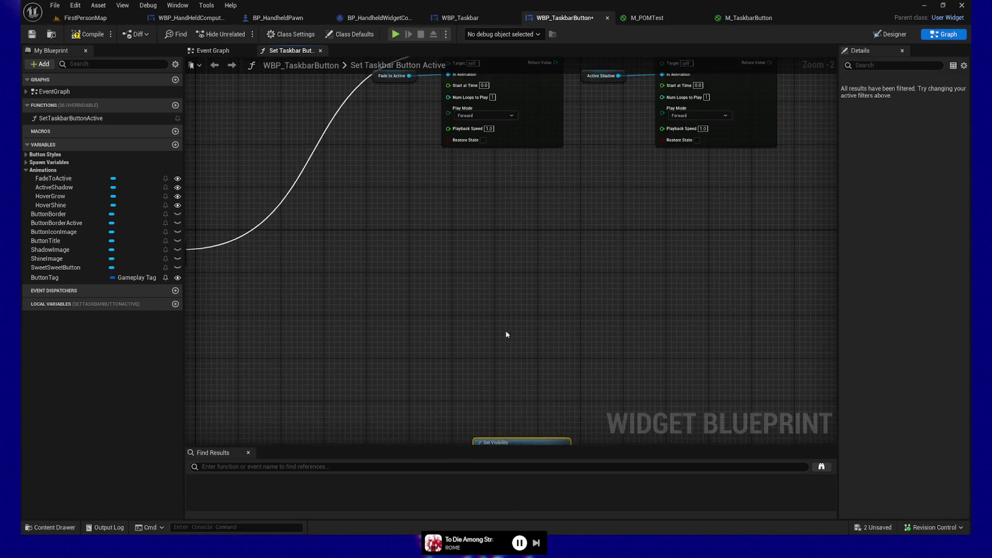
left_click_drag(470, 234, 453, 324)
- Duplicate both Play Animation nodes and wire the copies to the Branch False output
left_click_drag(409, 211, 730, 309)
left_click_drag(565, 377, 575, 299)
key("ctrl+c")
key("ctrl+v")
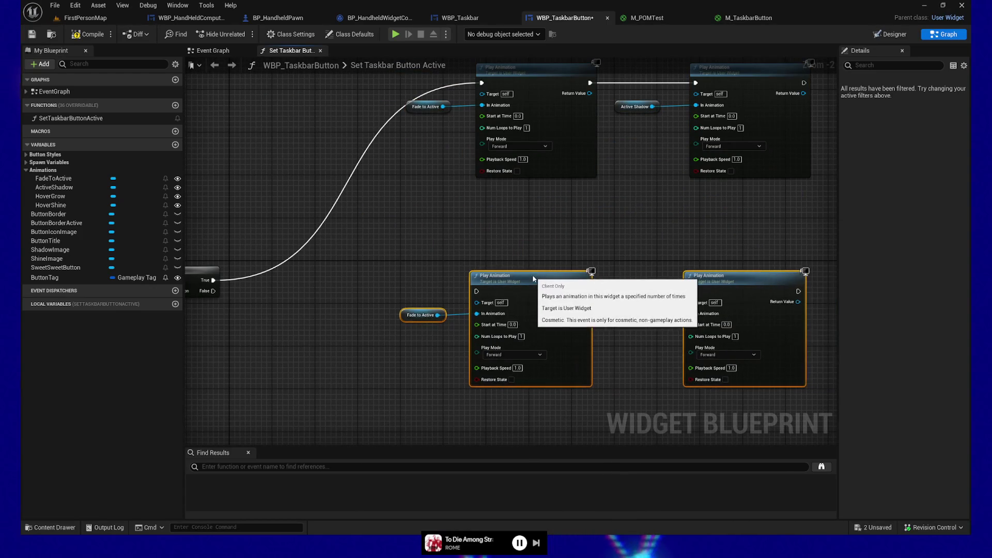
left_click_drag(212, 291, 477, 291)
- Set the copied Fade to Active and Active Shadow nodes to Reverse, then compile
left_click(521, 356)
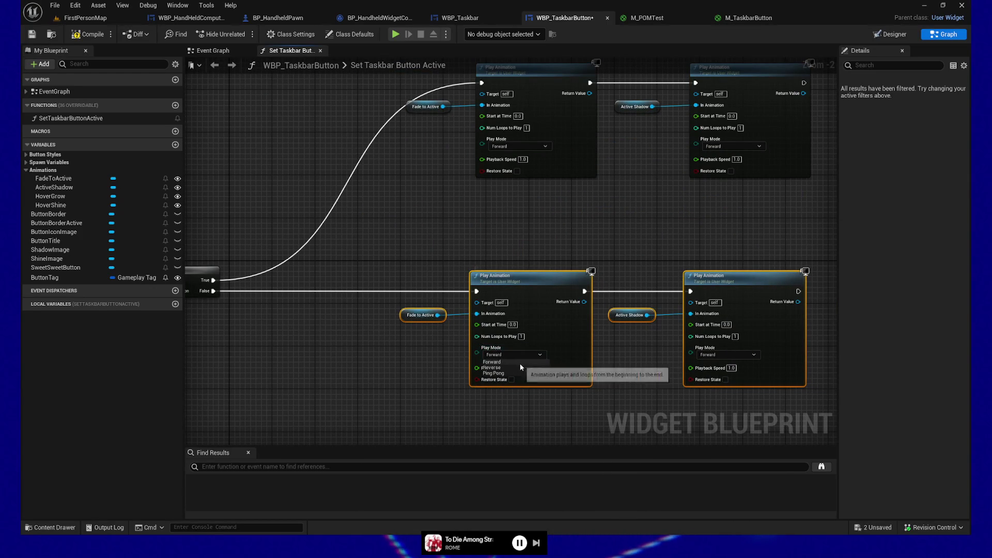
left_click(518, 369)
left_click(718, 355)
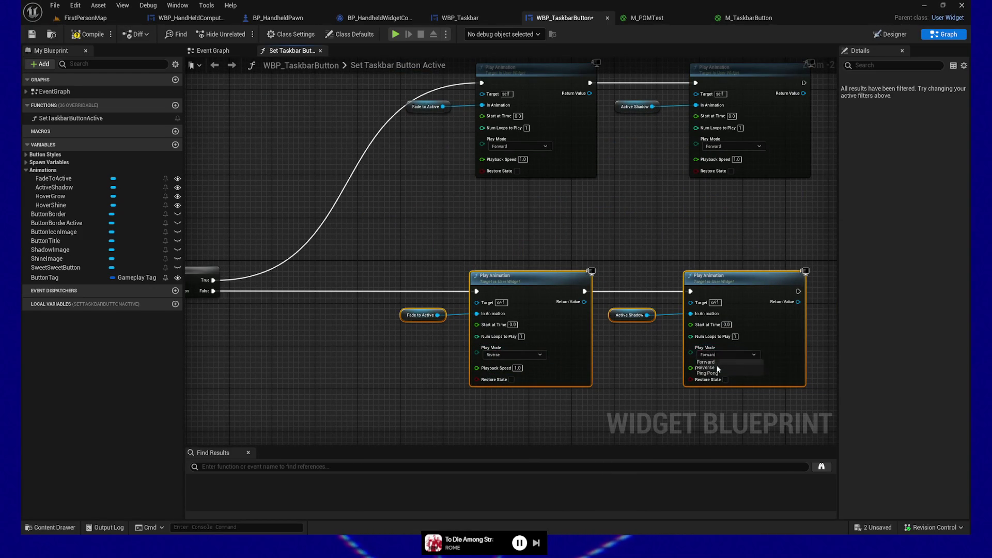
left_click(719, 368)
left_click(97, 35)
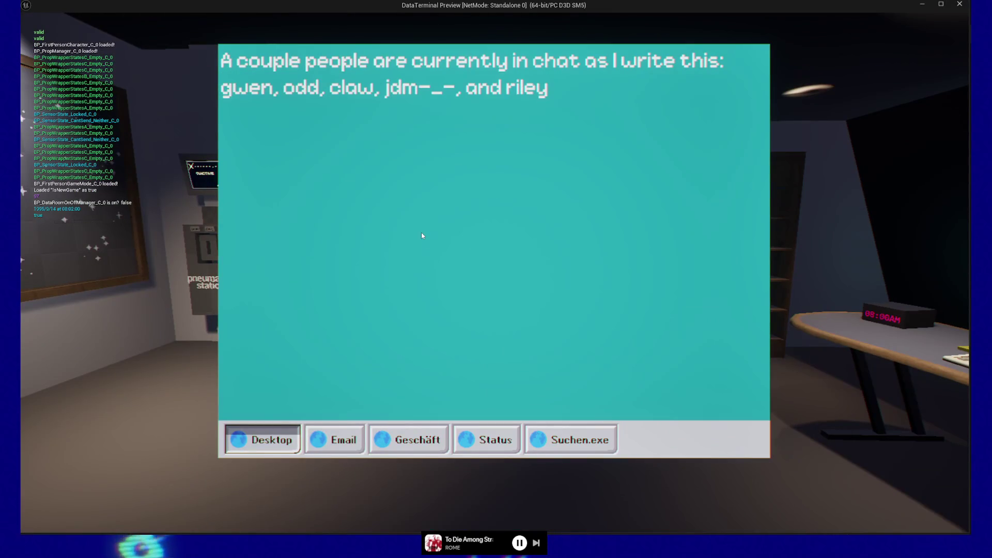
- Activate the Email then Desktop taskbar buttons in the preview, then quit the game
left_click(341, 438)
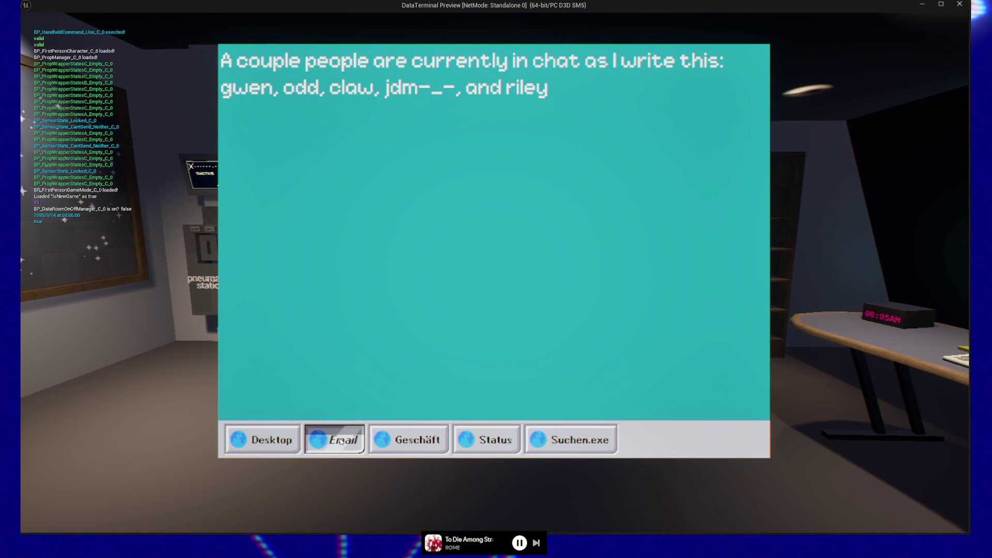
left_click(268, 441)
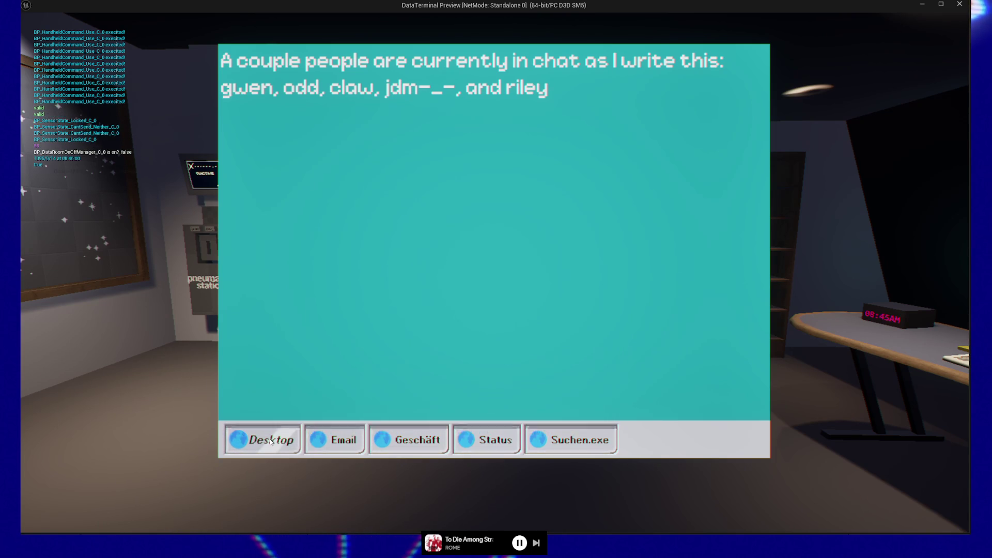
key("Escape")
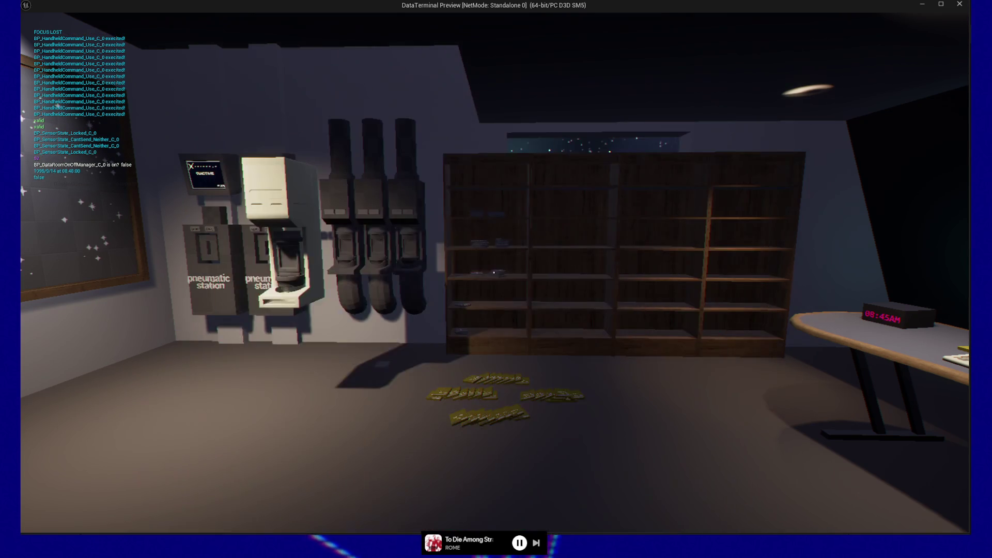
key("Escape")
left_click(494, 424)
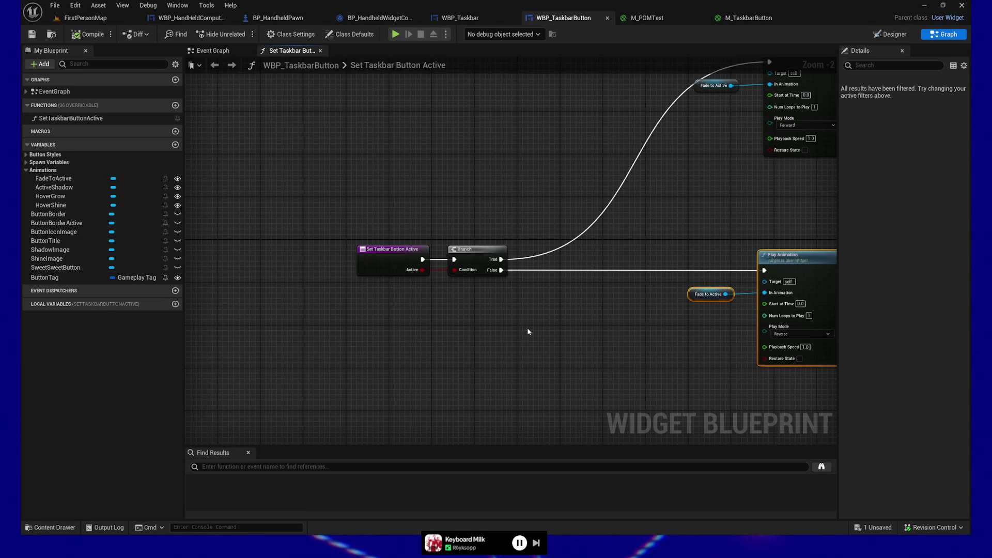
- Expand and collapse the Button Styles and Spawn Variables categories in My Blueprint
left_click(26, 155)
left_click(25, 155)
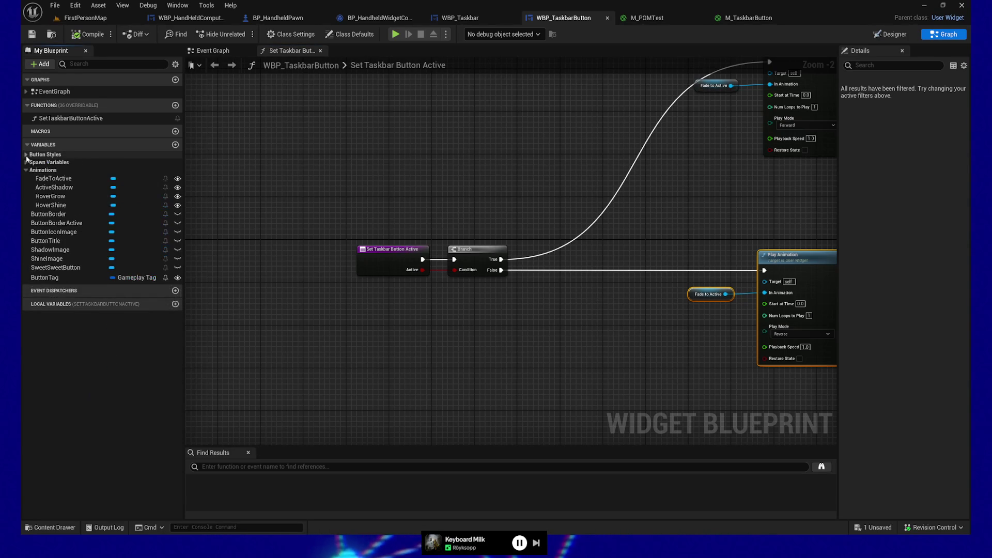
left_click(26, 162)
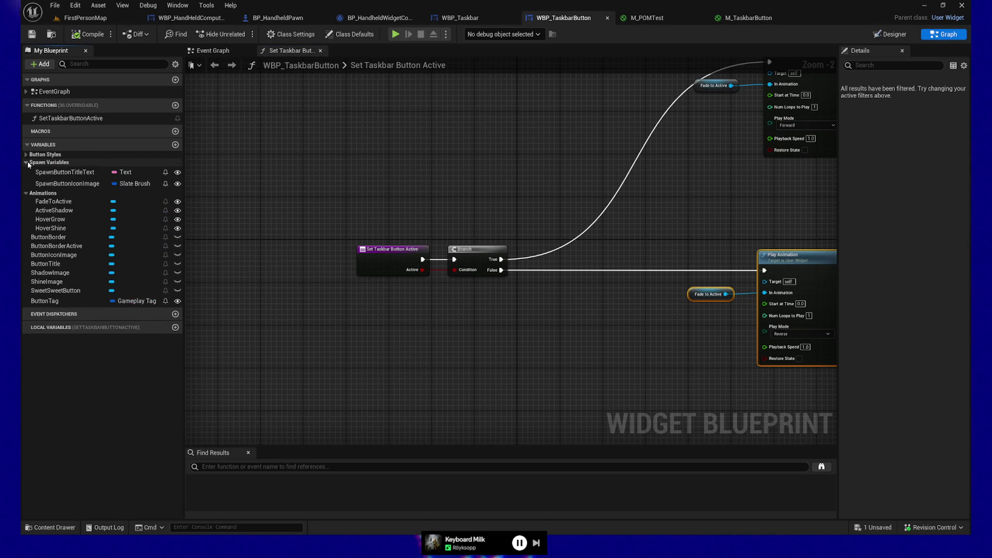
left_click(26, 163)
- Select the function entry node and rename its Boolean input to bInActive
left_click_drag(646, 187, 402, 318)
left_click_drag(416, 168, 624, 305)
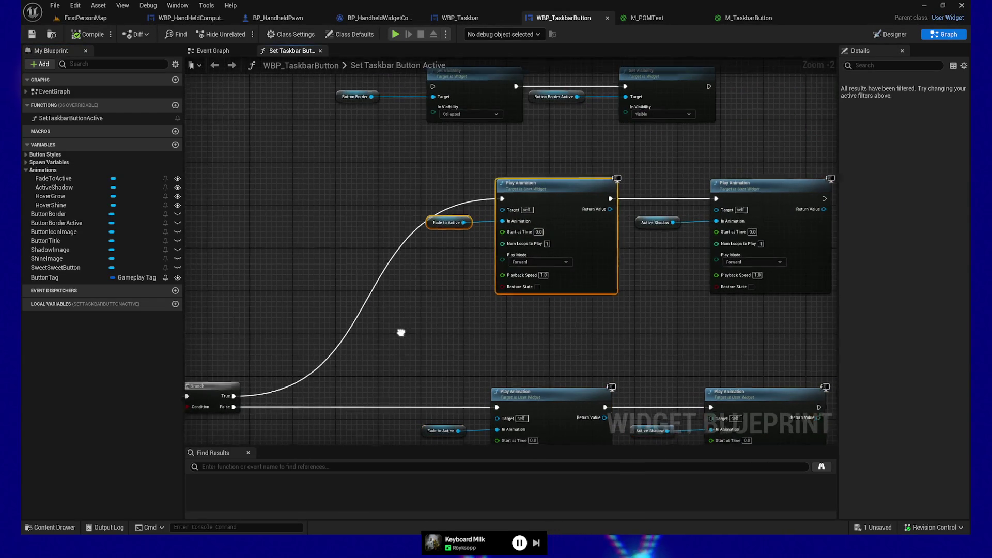
left_click_drag(401, 332, 615, 288)
mouse_move(294, 319)
left_mouse_down()
mouse_move(434, 269)
mouse_move(494, 336)
left_mouse_up()
key("q")
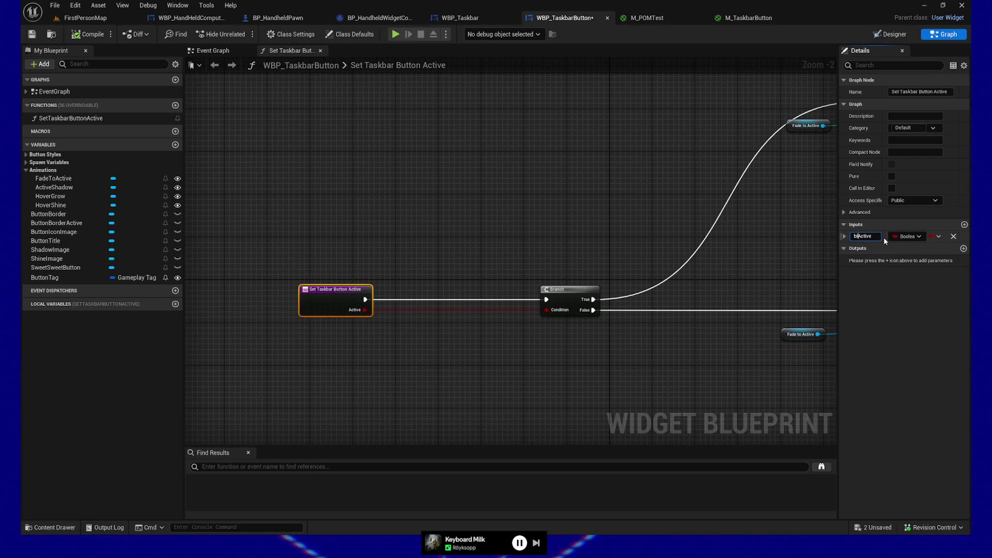
type("In")
key("Return")
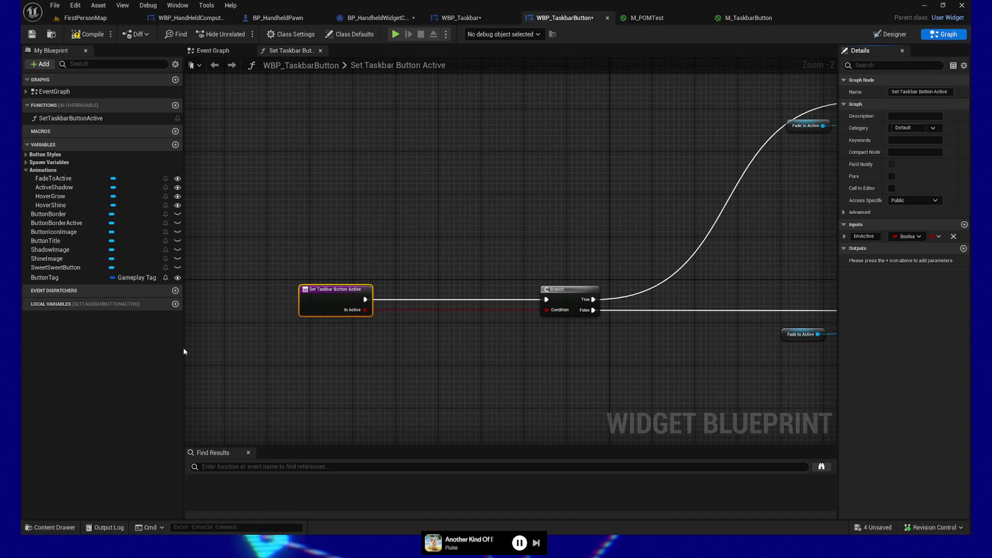
- Add a ButtonBorderActive getter feeding a Get Render Opacity node
mouse_move(418, 361)
left_mouse_down()
mouse_move(385, 363)
mouse_move(407, 364)
left_mouse_up()
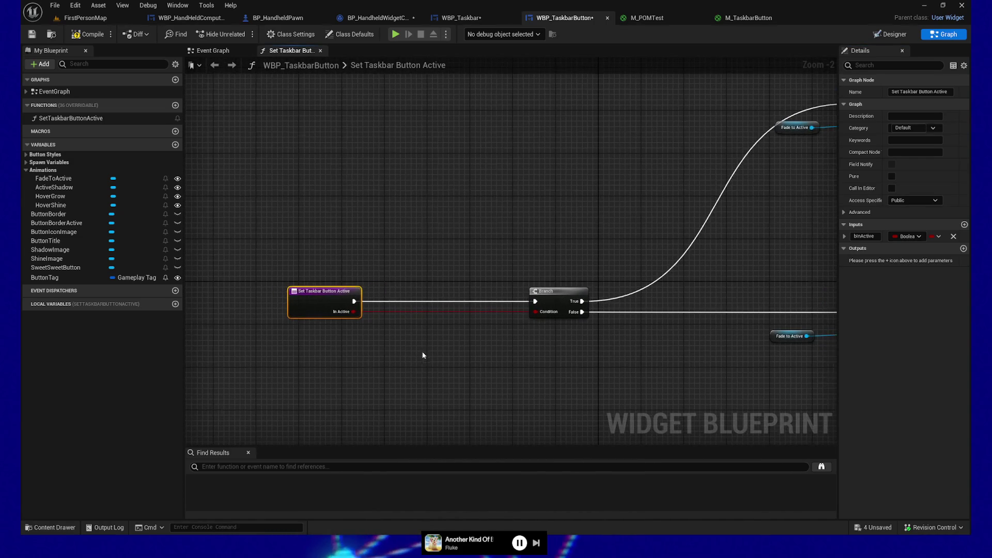
left_click(72, 223)
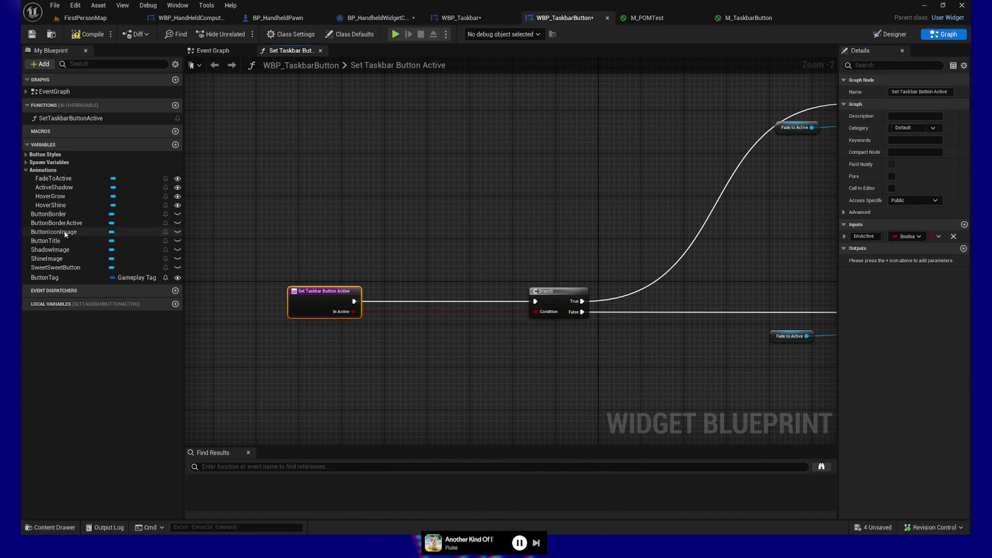
mouse_move(67, 223)
left_mouse_down()
mouse_move(331, 358)
mouse_move(420, 365)
left_mouse_up()
left_click(365, 373)
type("get render op")
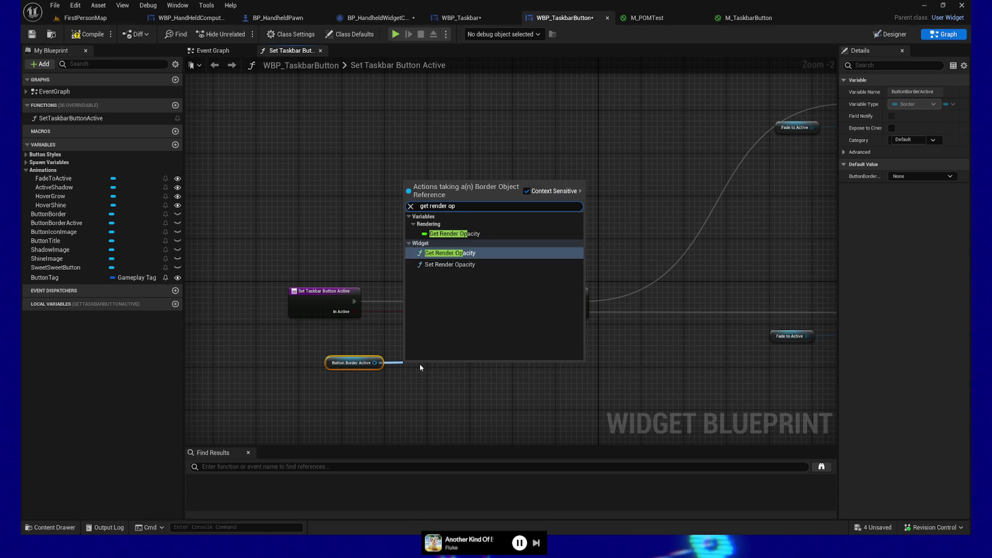
key("Return")
left_click_drag(402, 387, 331, 357)
key("q")
- Compare the render opacity with a <= node and drive a new Branch from it
mouse_move(434, 367)
left_mouse_down()
mouse_move(354, 377)
mouse_move(447, 396)
left_mouse_up()
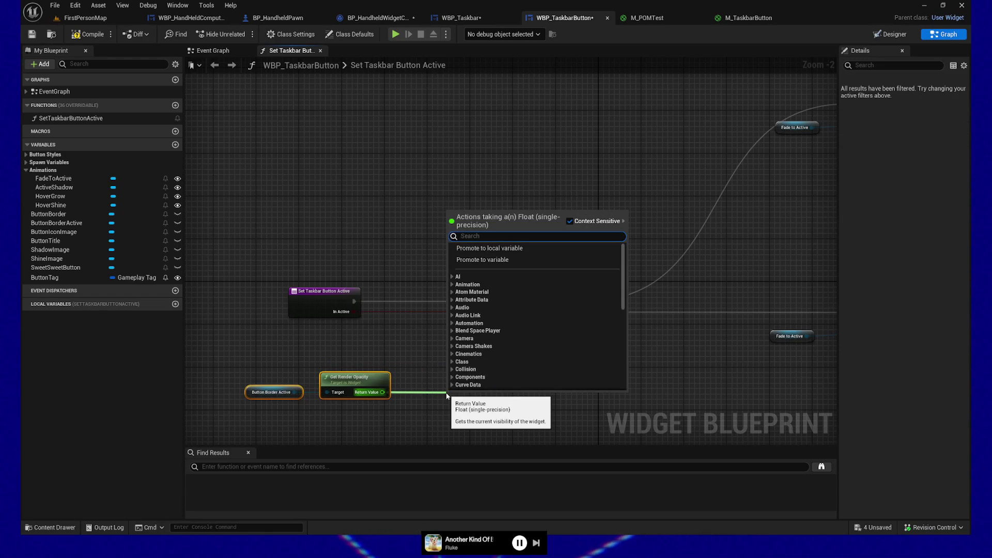
type("<")
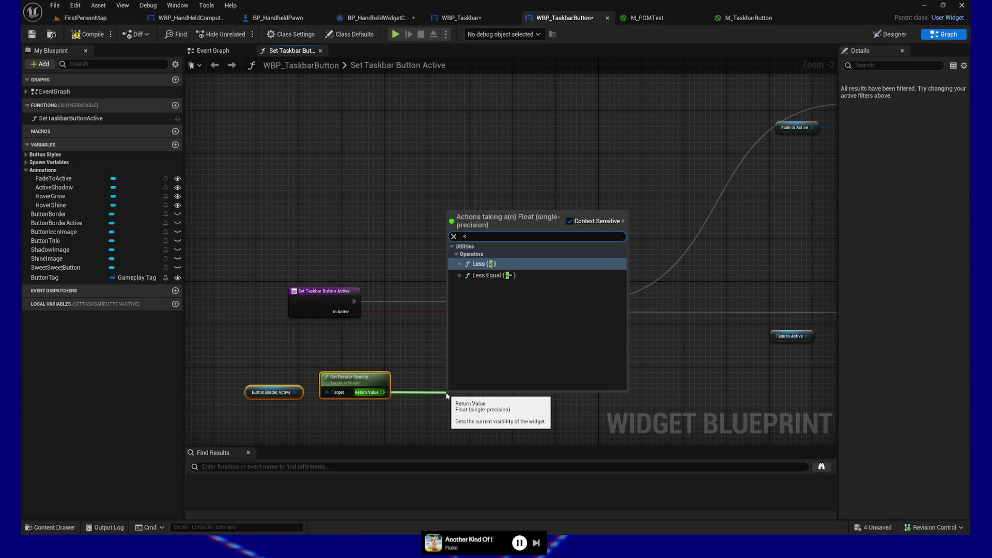
left_click(481, 276)
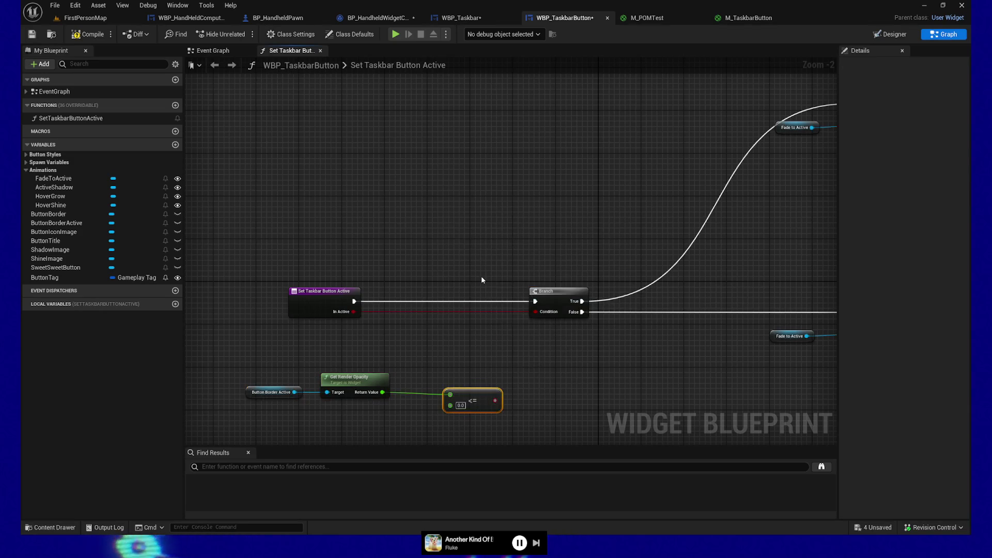
mouse_move(500, 401)
left_mouse_down()
mouse_move(458, 402)
mouse_move(494, 401)
mouse_move(477, 392)
left_mouse_up()
key("b")
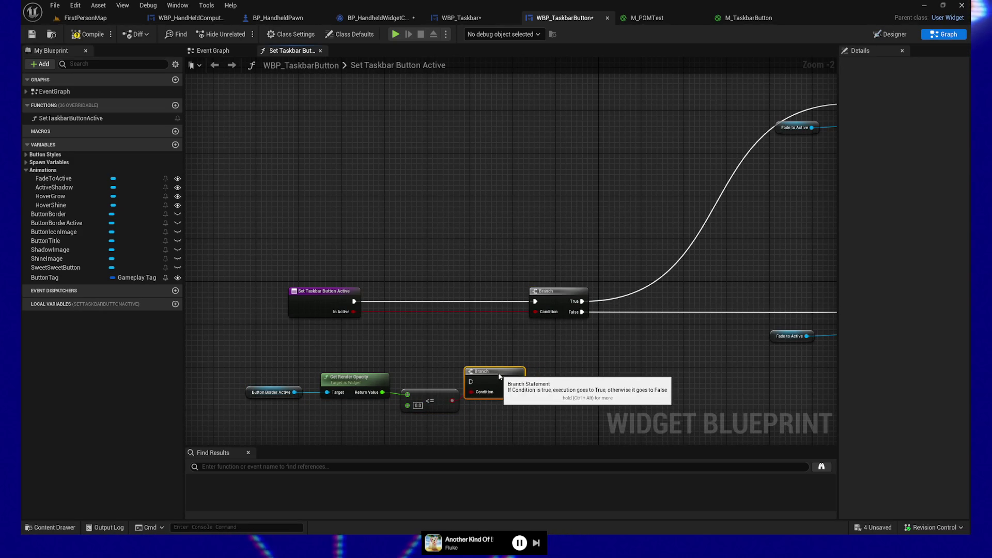
left_click_drag(257, 355, 543, 434)
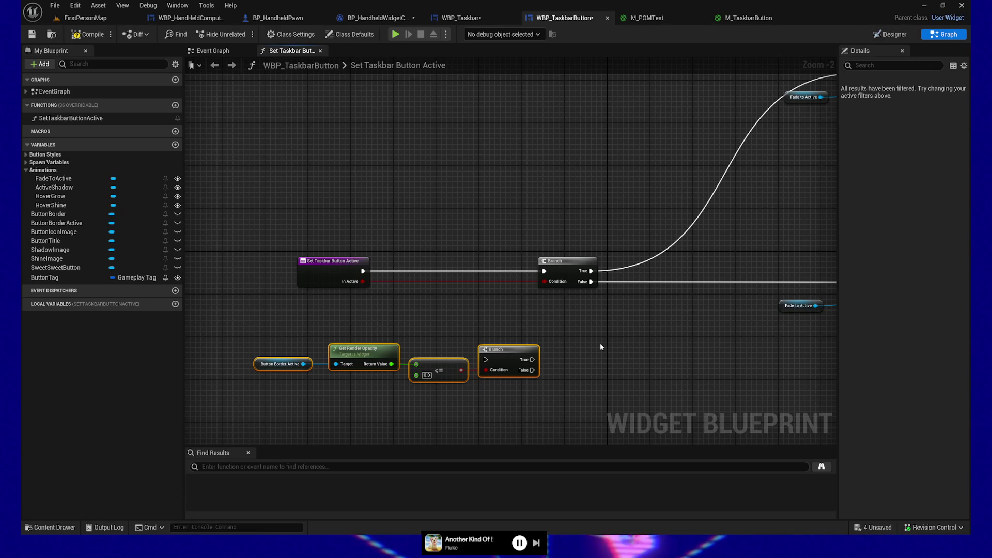
- Route the first Branch's False into the new Branch, whose False plays reverse Fade to Active
mouse_move(576, 346)
left_mouse_down()
mouse_move(425, 343)
mouse_move(582, 342)
left_mouse_up()
left_click_drag(500, 345, 463, 343)
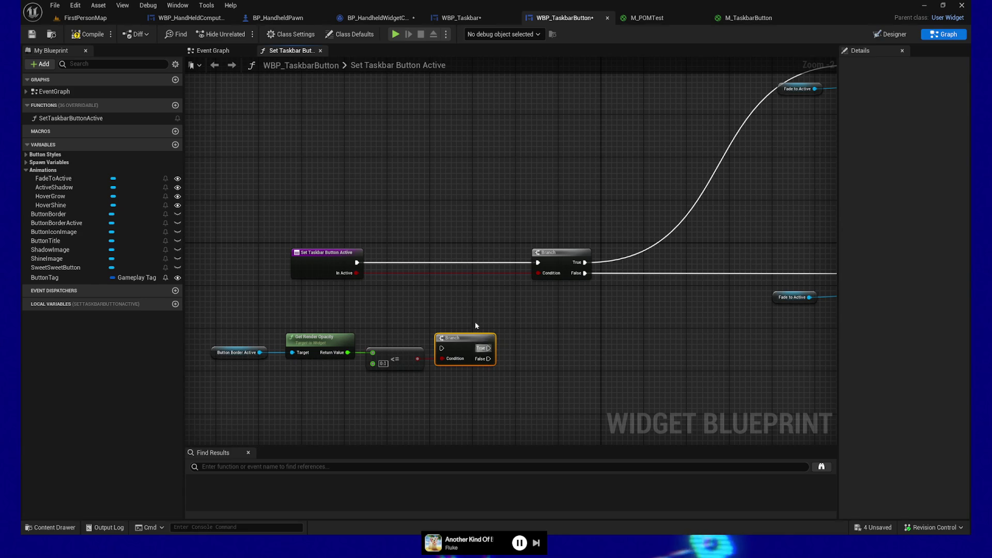
left_click_drag(458, 337, 592, 337)
left_click_drag(584, 273, 575, 349)
left_click_drag(671, 329, 436, 314)
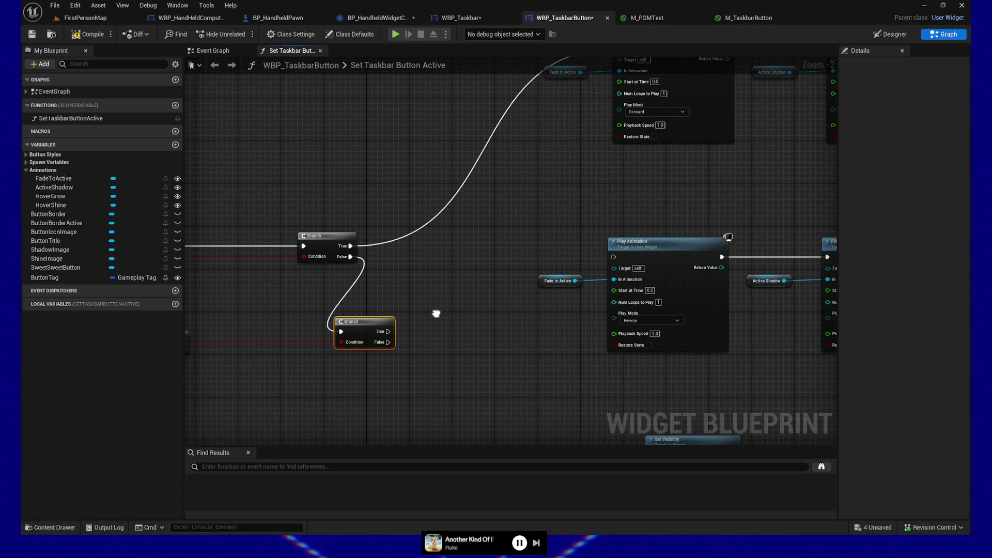
mouse_move(388, 342)
left_mouse_down()
mouse_move(470, 337)
mouse_move(614, 257)
left_mouse_up()
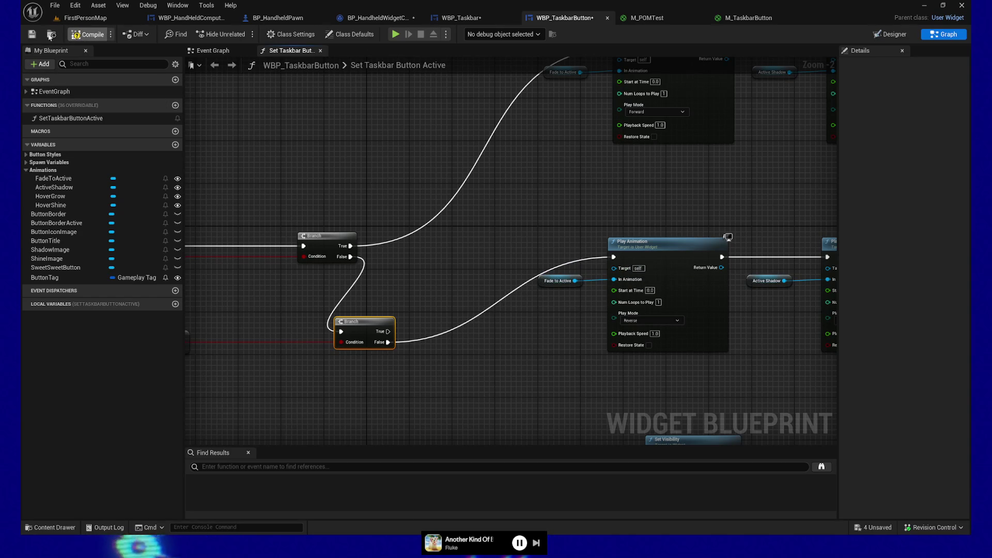
- Compile the taskbar button blueprint, launch play, and click Suchen.exe, Status, Geschäft, Email, Desktop tabs
left_click(78, 34)
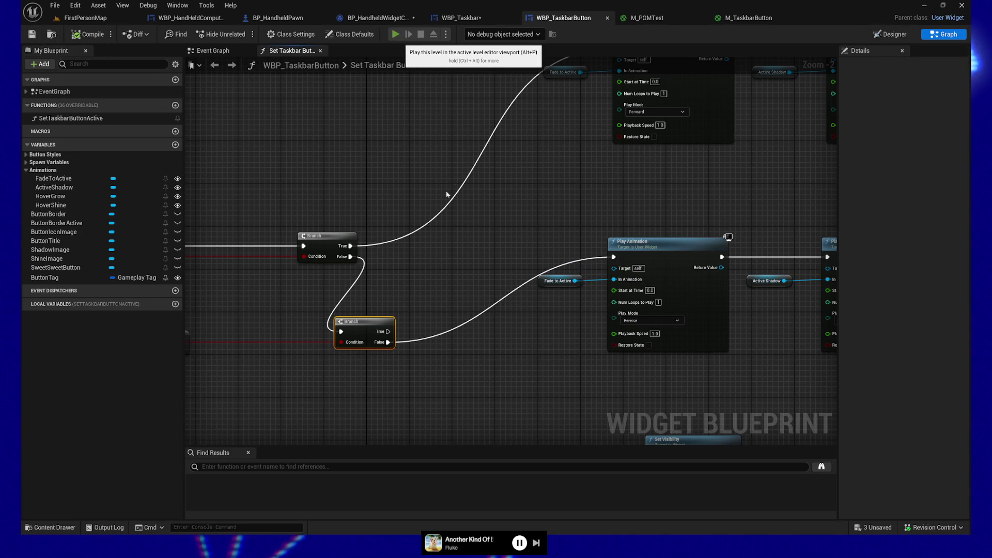
key("alt+p")
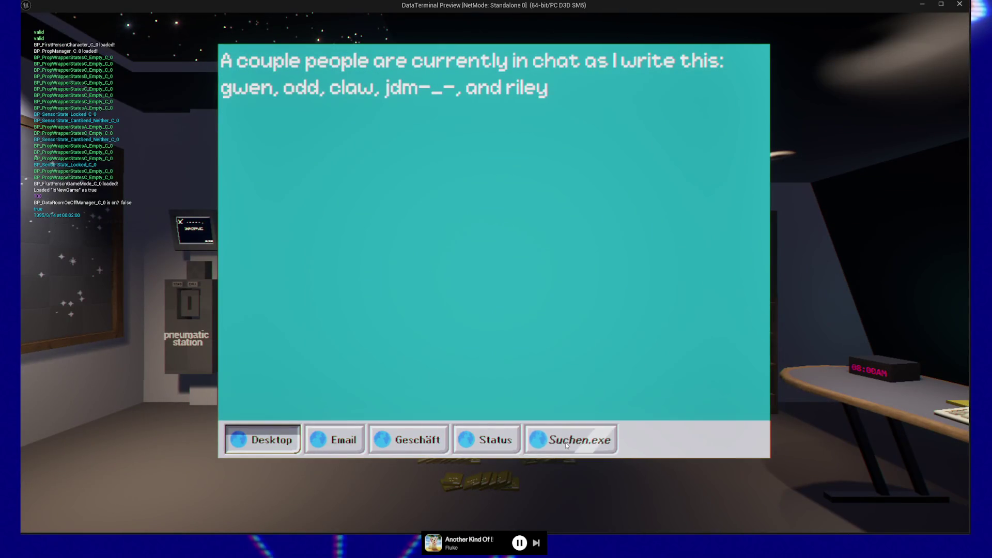
left_click(565, 443)
left_click(486, 440)
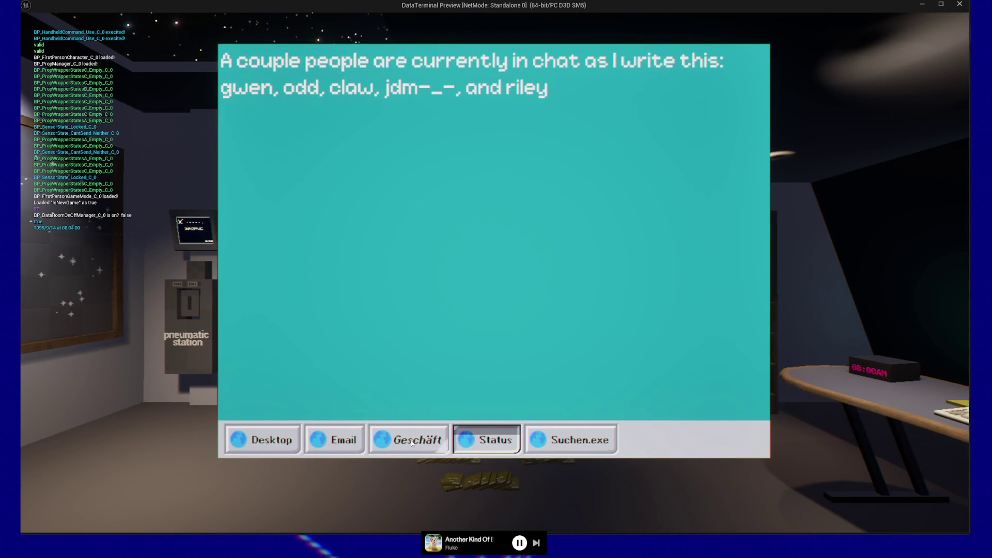
left_click(412, 441)
left_click(329, 439)
left_click(264, 439)
- Cycle repeatedly through the Email, Geschäft, Status, Suchen.exe and Desktop taskbar tabs to test switching
left_click(336, 440)
left_click(385, 441)
left_click(483, 440)
left_click(563, 440)
left_click(486, 440)
left_click(408, 440)
left_click(344, 441)
left_click(269, 441)
left_click(318, 439)
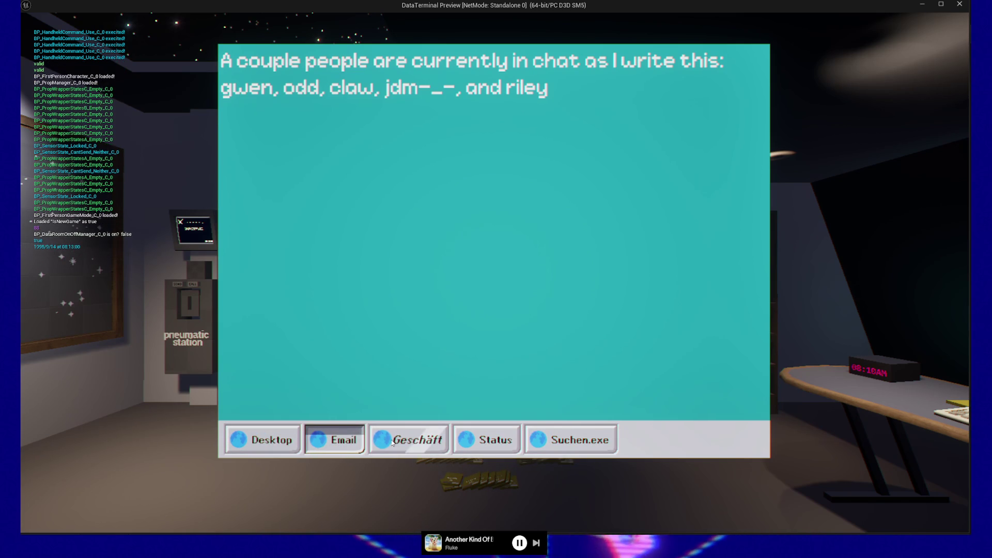
left_click(409, 440)
left_click(485, 444)
left_click(574, 440)
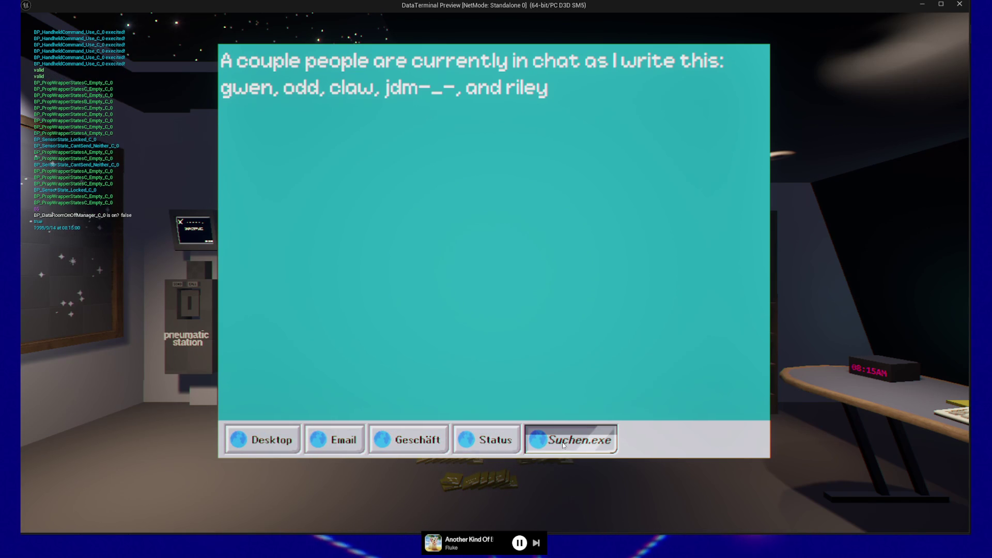
left_click(466, 442)
left_click(409, 440)
left_click(336, 441)
left_click(268, 441)
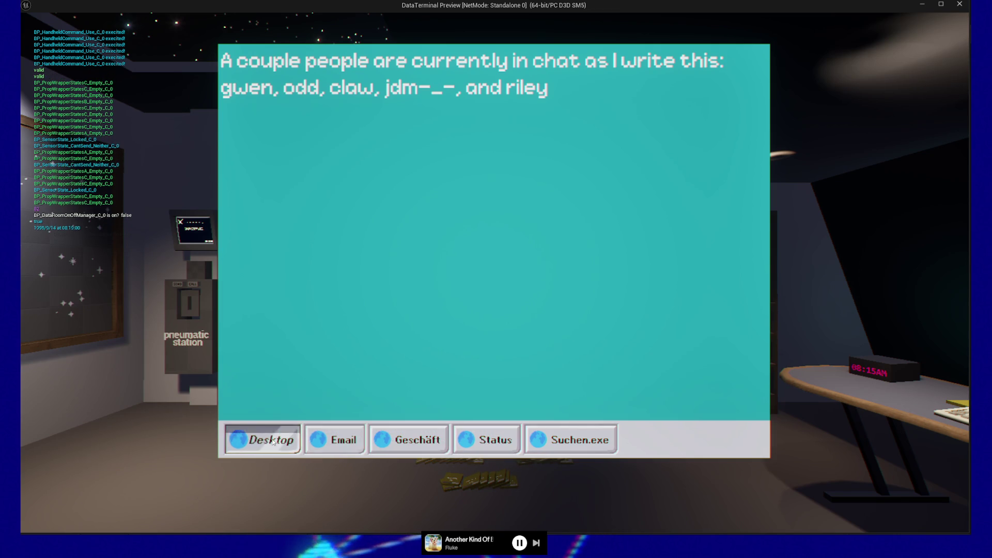
left_click(332, 442)
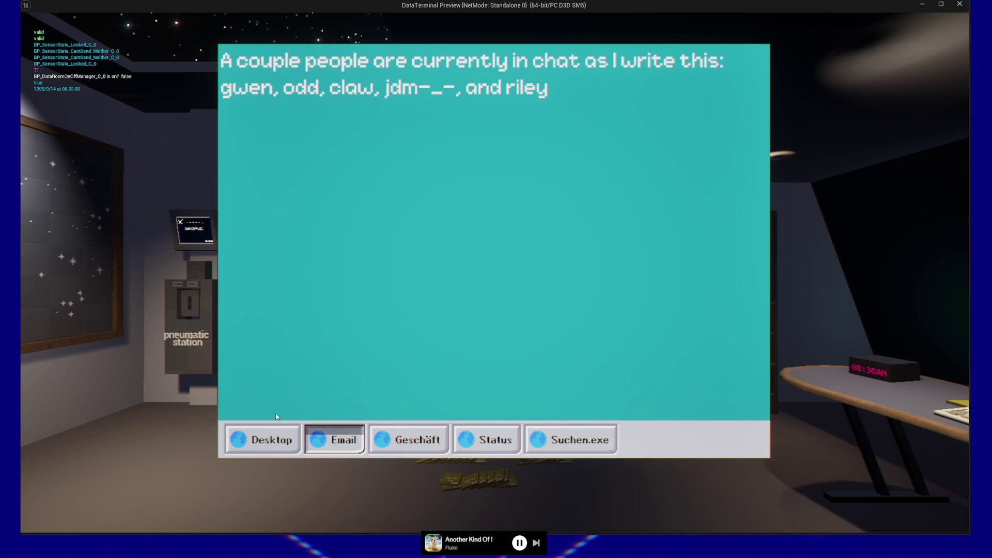
- Run one more pass across all five taskbar tabs, then pause and quit the play session
left_click(273, 445)
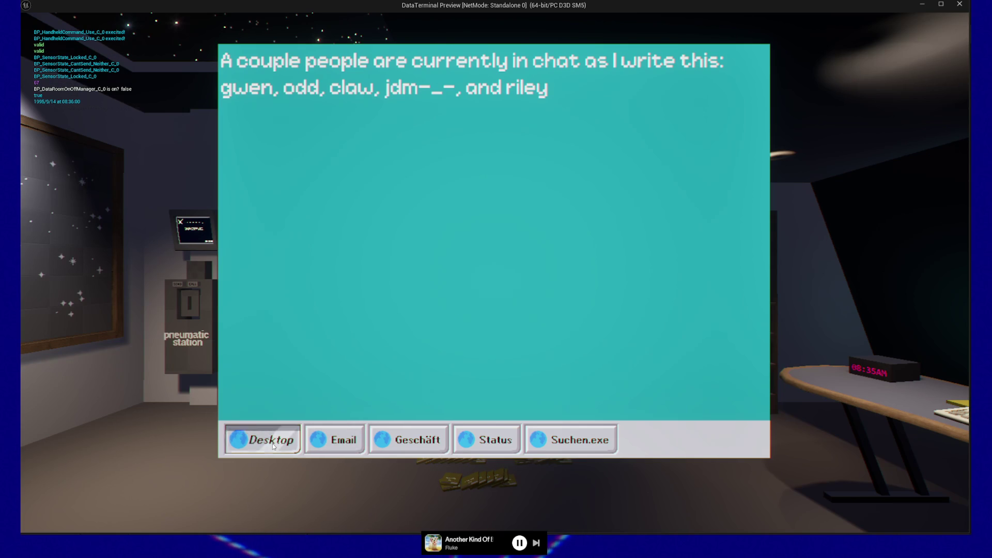
left_click(336, 443)
left_click(415, 446)
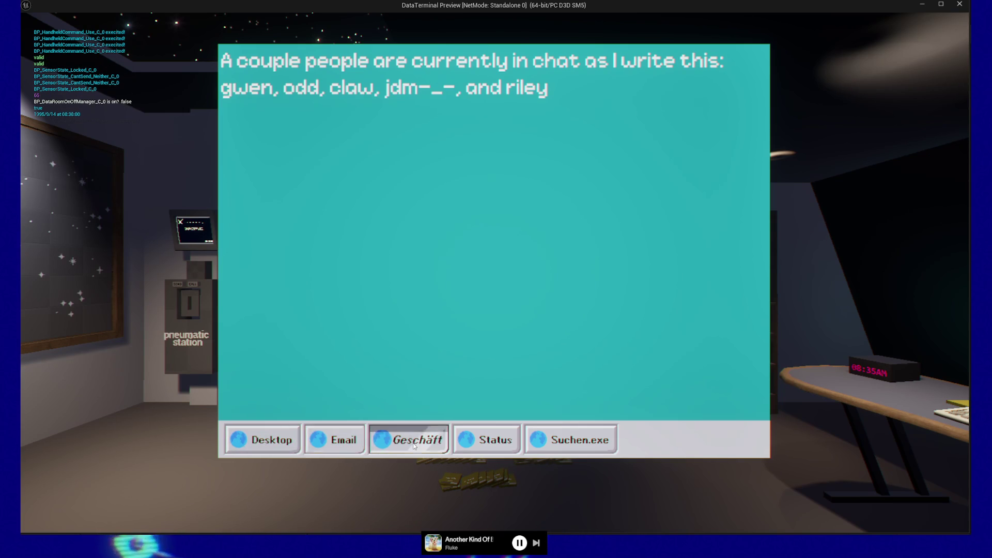
left_click(490, 443)
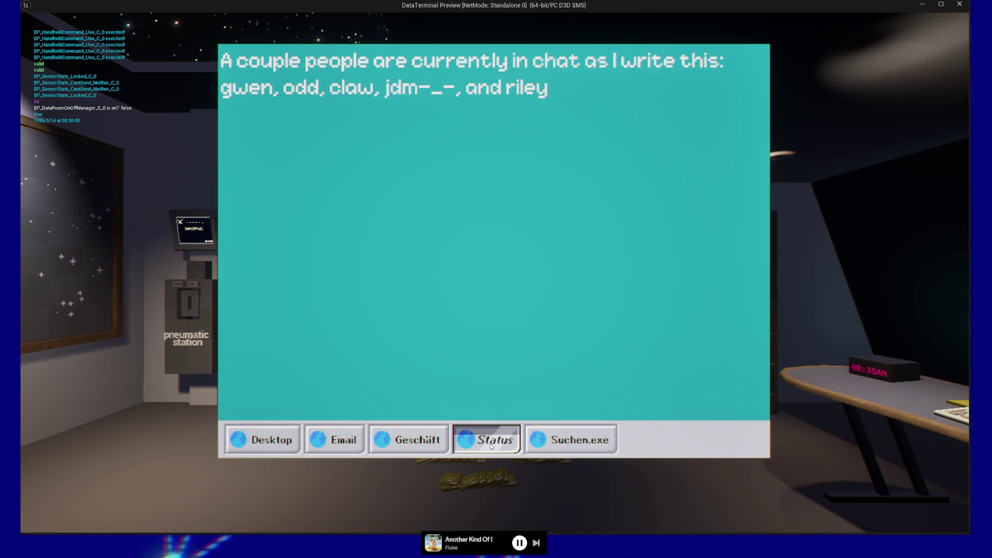
left_click(570, 447)
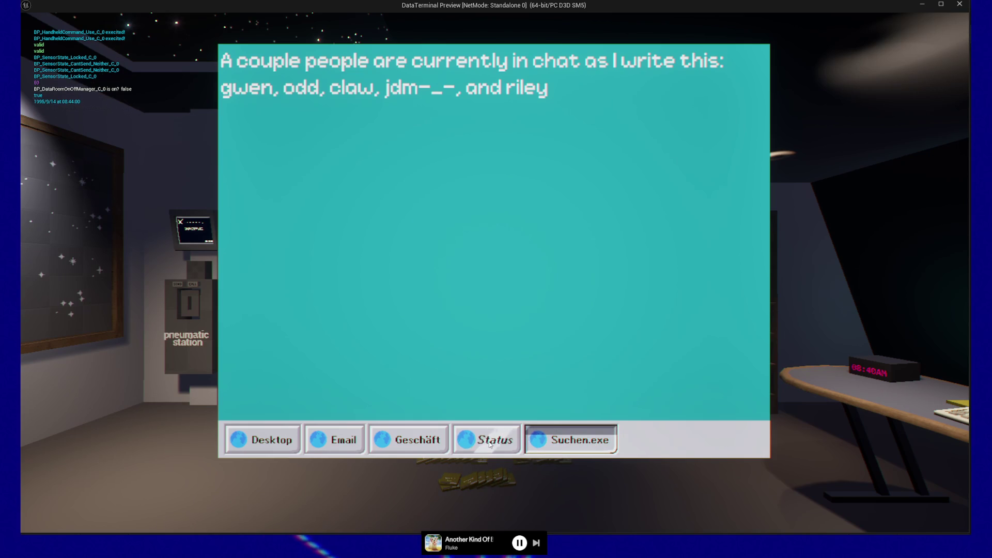
left_click(467, 442)
left_click(414, 442)
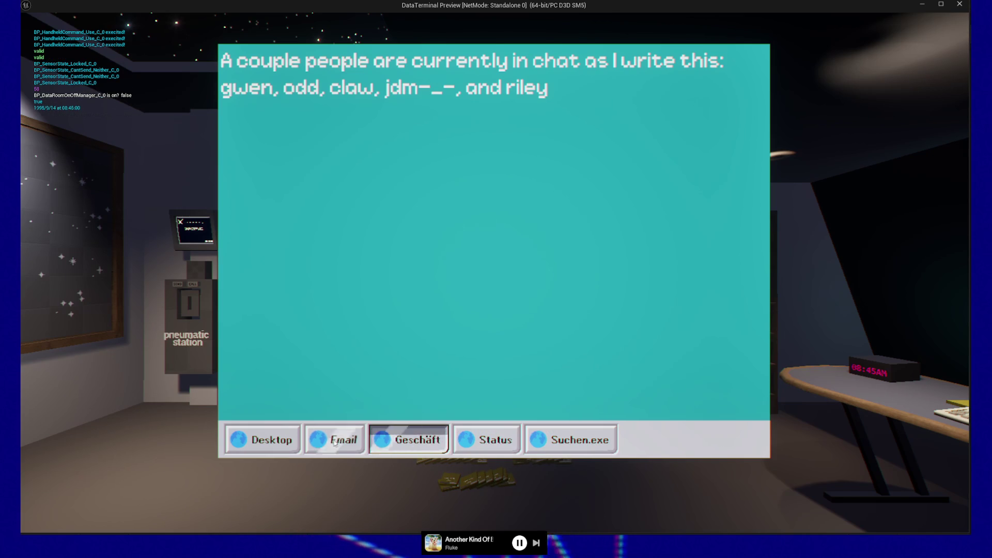
left_click(334, 443)
left_click(269, 444)
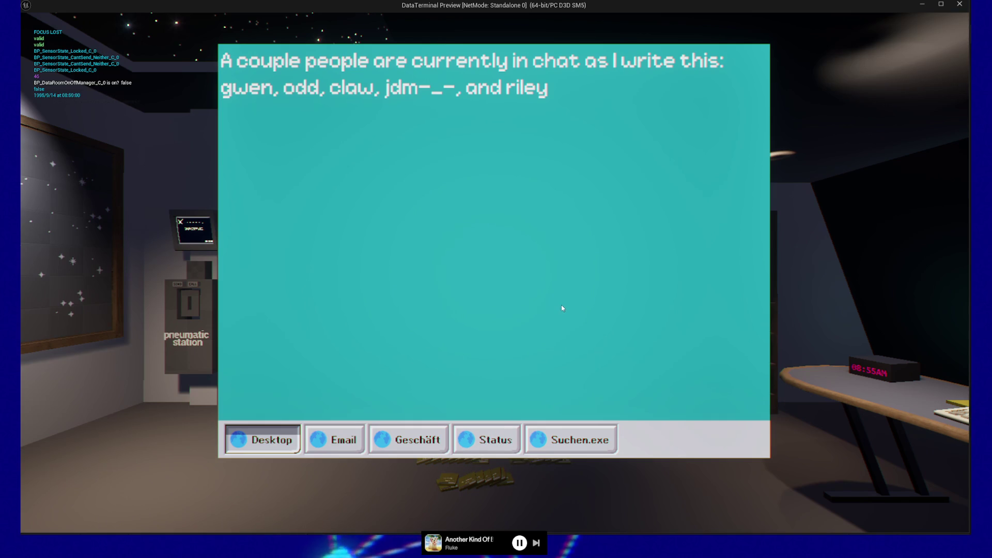
key("Escape")
left_click(476, 432)
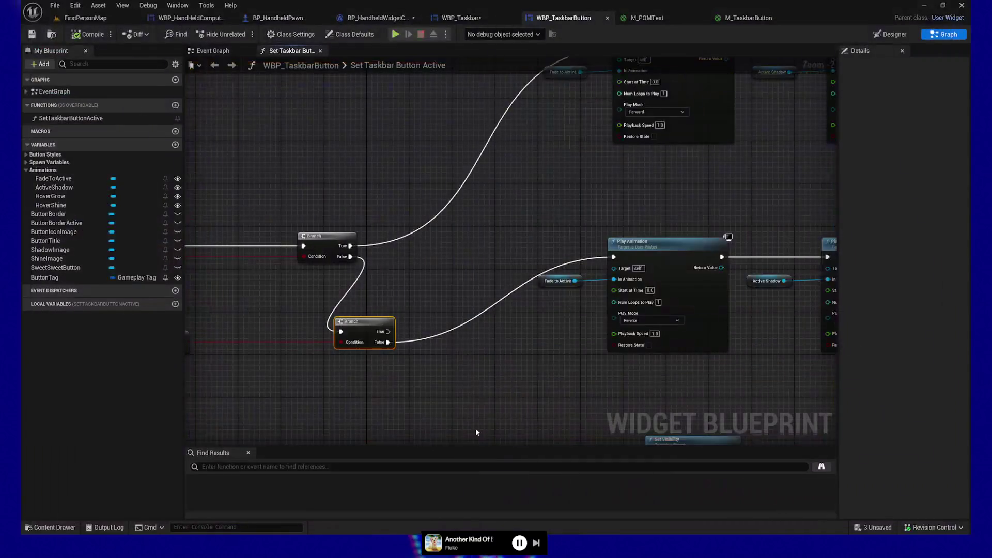
- Comment the opacity-check nodes 'Check if already inactive, if so, don't play animation again'
mouse_move(470, 373)
left_mouse_down()
mouse_move(455, 418)
mouse_move(697, 333)
left_mouse_up()
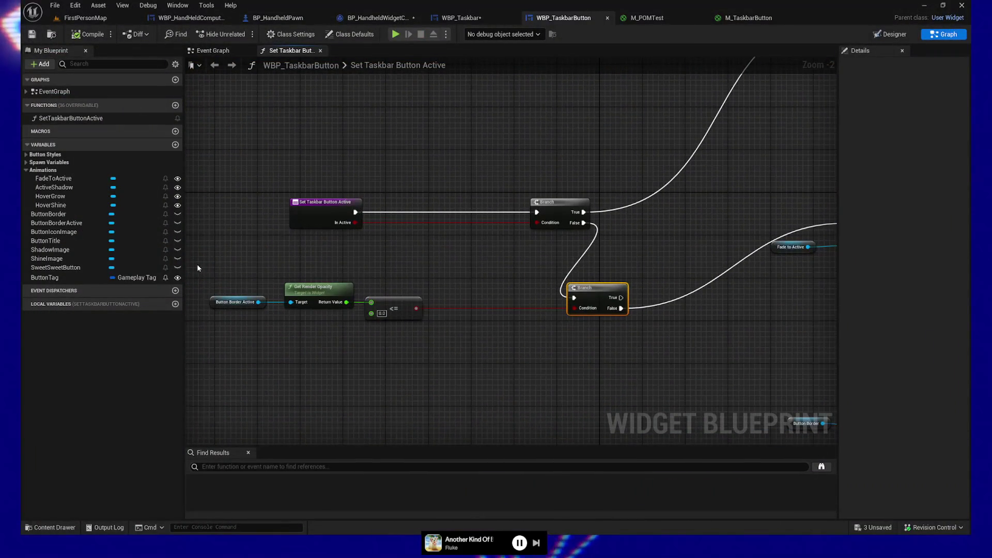
left_click_drag(198, 267, 449, 351)
left_click_drag(372, 311, 450, 310)
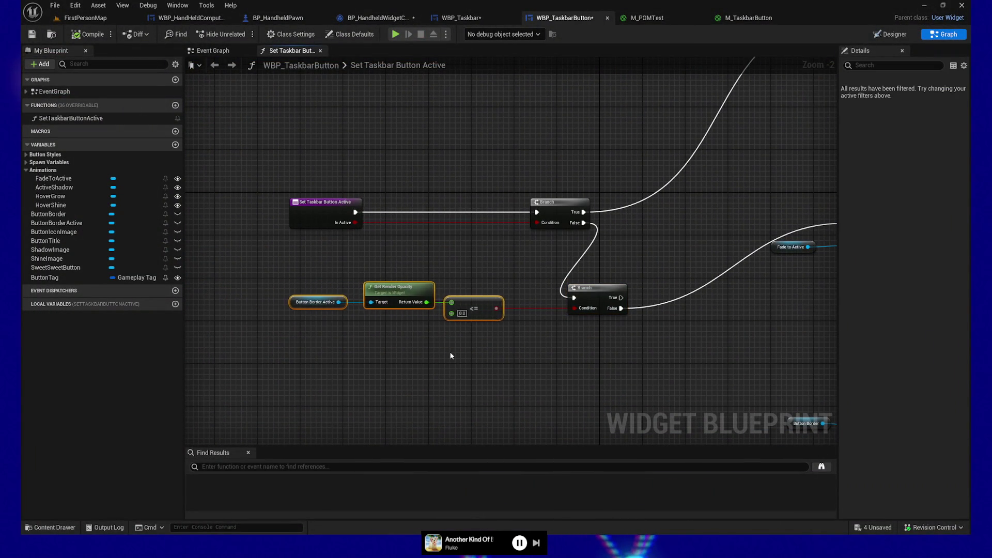
left_click_drag(333, 235, 638, 351)
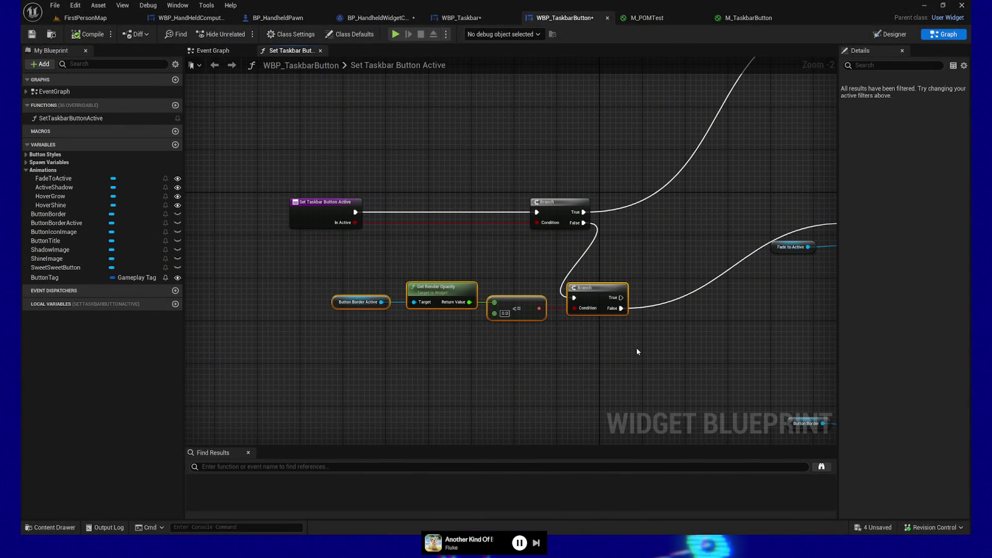
key("c")
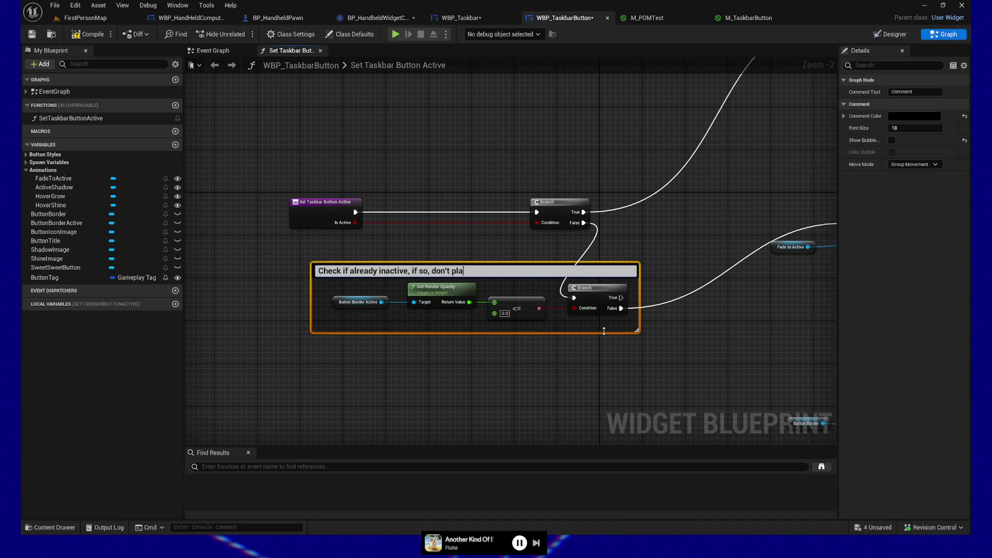
type("in")
key("Return")
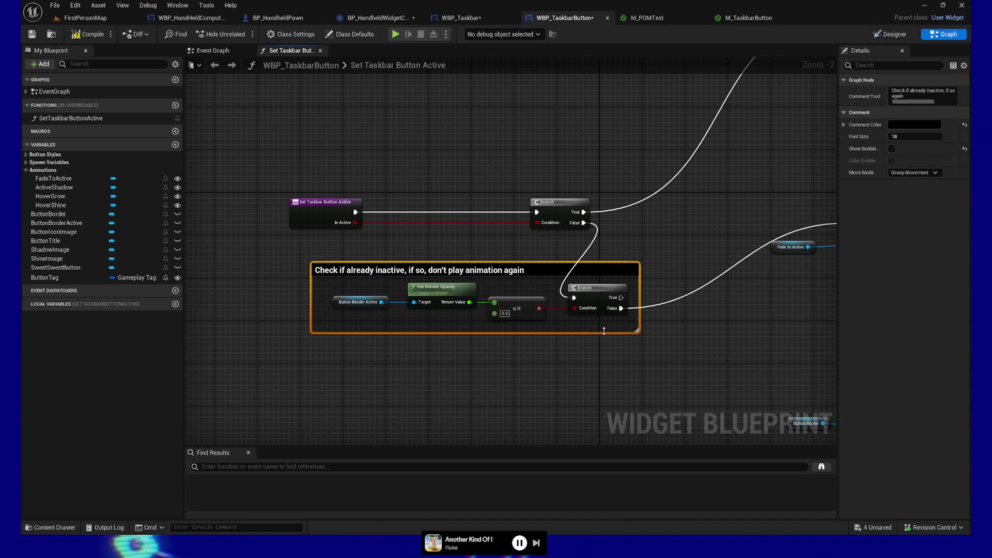
- Compile and save the widget blueprint, then bring up the Hover Shine nodes in the Event Graph
left_click(88, 34)
key("ctrl+s")
right_click(161, 331)
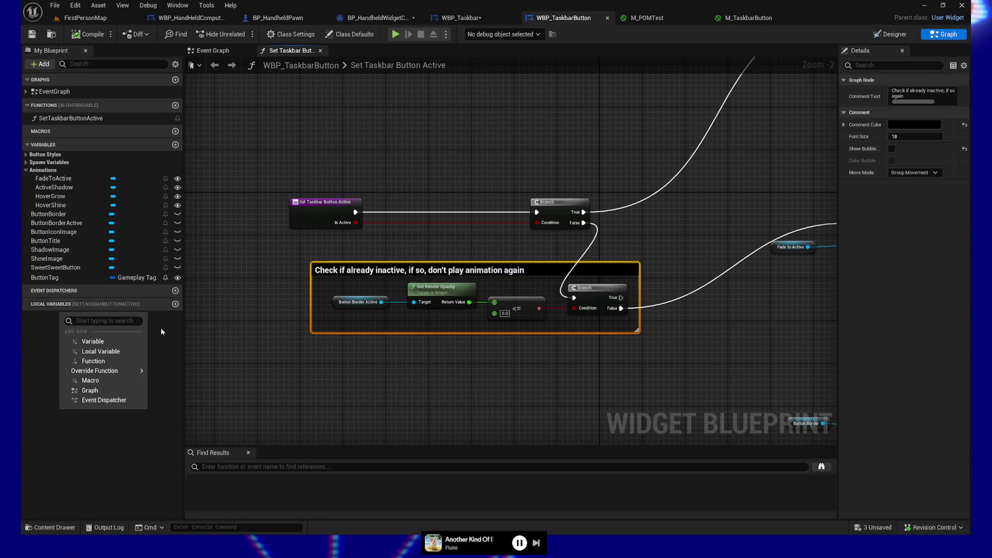
mouse_move(337, 84)
left_mouse_down()
mouse_move(233, 258)
mouse_move(217, 175)
mouse_move(291, 51)
left_mouse_up()
left_click(212, 50)
mouse_move(455, 269)
left_mouse_down()
mouse_move(396, 280)
mouse_move(385, 295)
mouse_move(381, 423)
left_mouse_up()
mouse_move(497, 340)
left_mouse_down()
mouse_move(574, 318)
mouse_move(512, 314)
left_mouse_up()
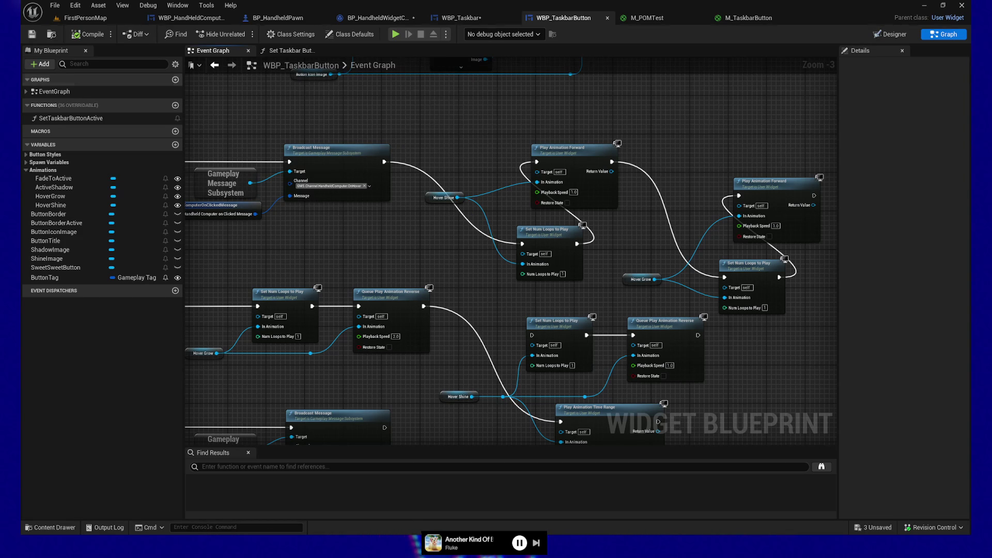
- Review the On Hovered/On Unhovered Hover Grow reverse-play nodes, then switch to the Designer layout
mouse_move(382, 222)
left_mouse_down()
mouse_move(651, 193)
mouse_move(653, 218)
mouse_move(606, 222)
left_mouse_up()
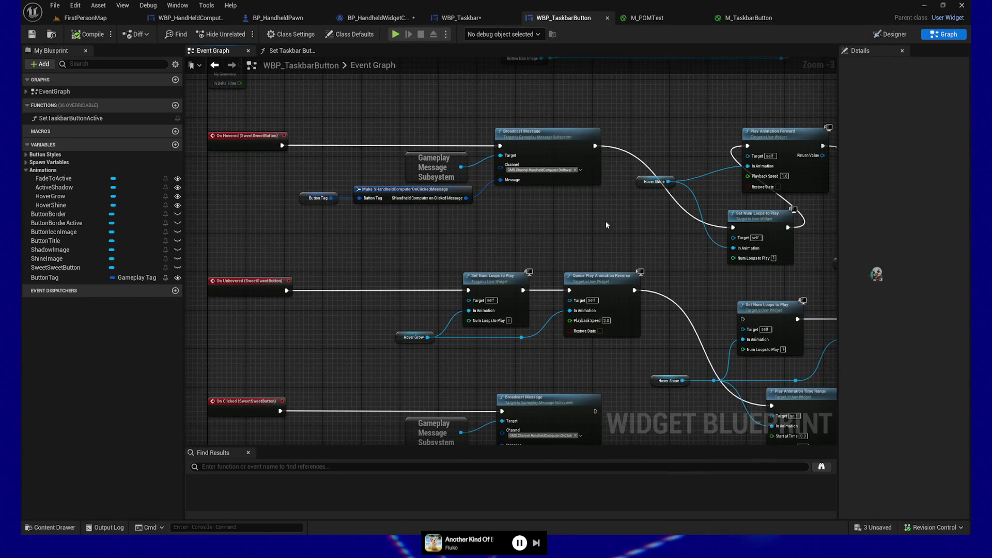
mouse_move(626, 369)
left_mouse_down()
mouse_move(613, 345)
mouse_move(498, 344)
left_mouse_up()
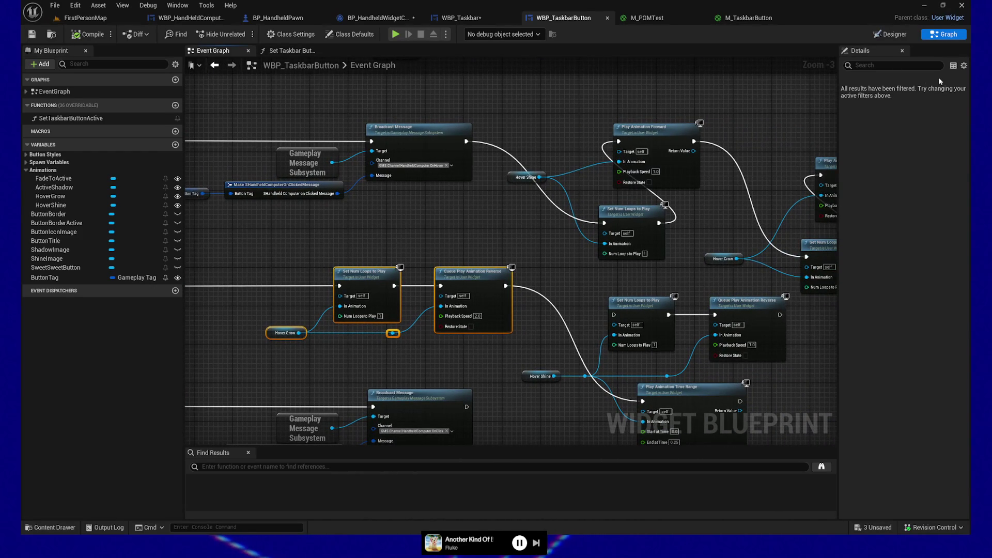
left_click(893, 34)
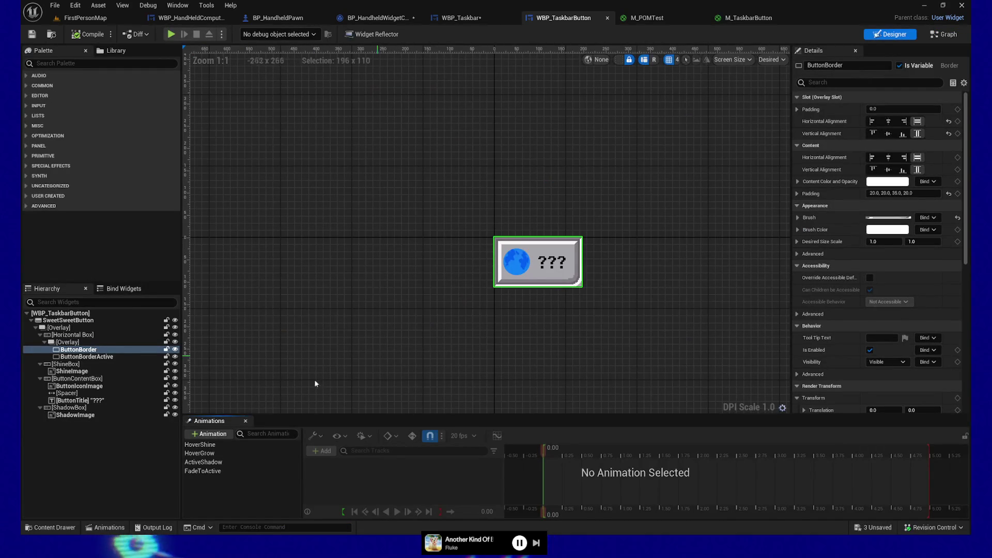
- Open HoverShine's tracks and drag the final Translation X key out to 0.50 s
left_click(204, 445)
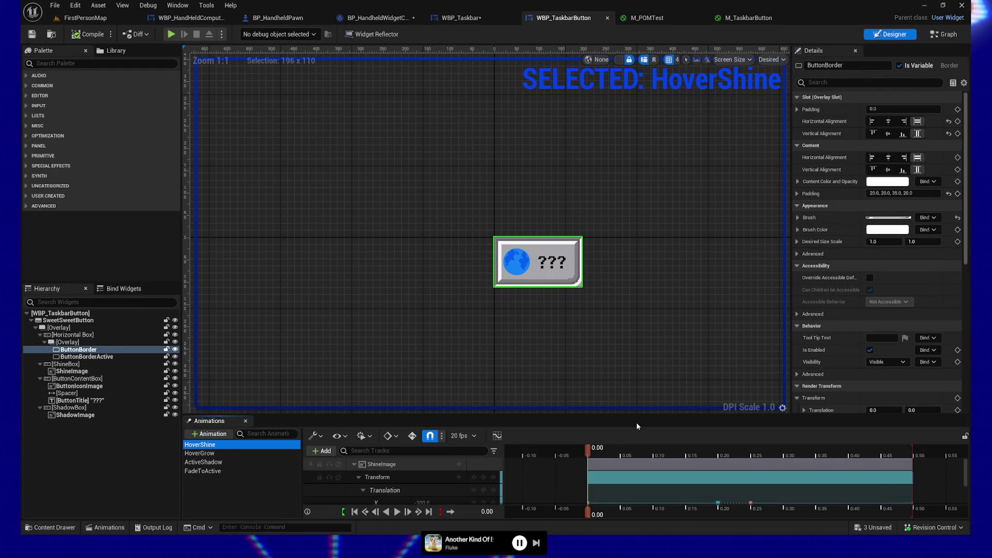
left_click_drag(640, 415, 640, 332)
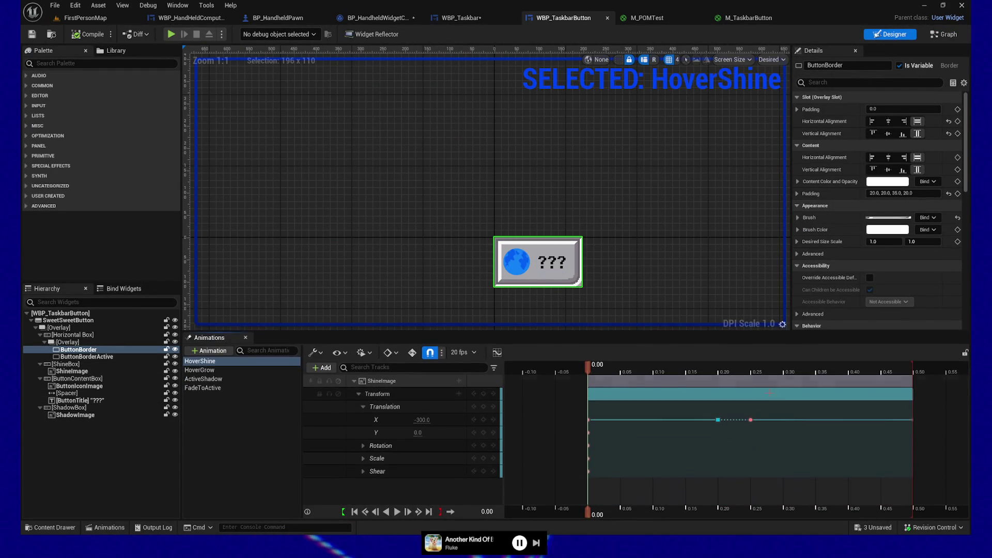
right_click(750, 420)
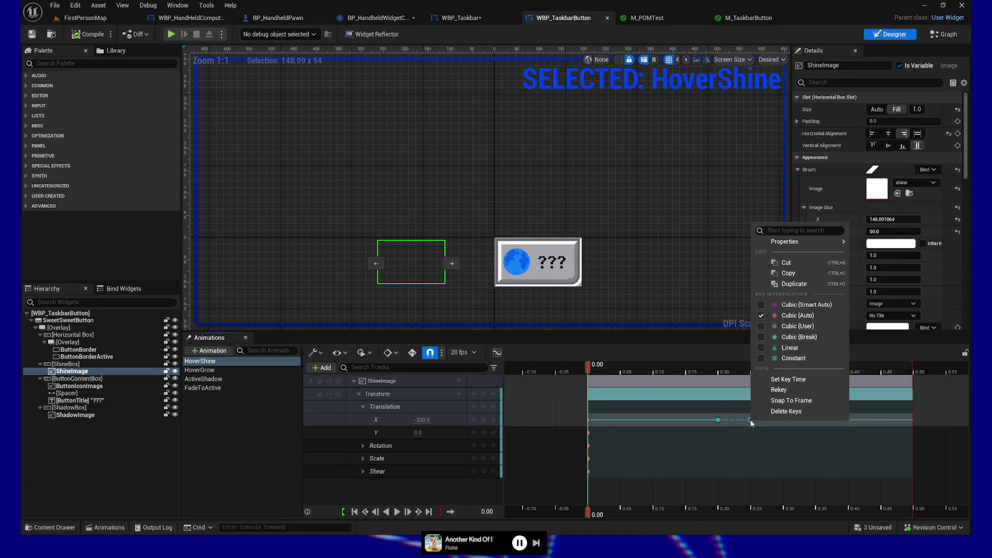
left_click(751, 420)
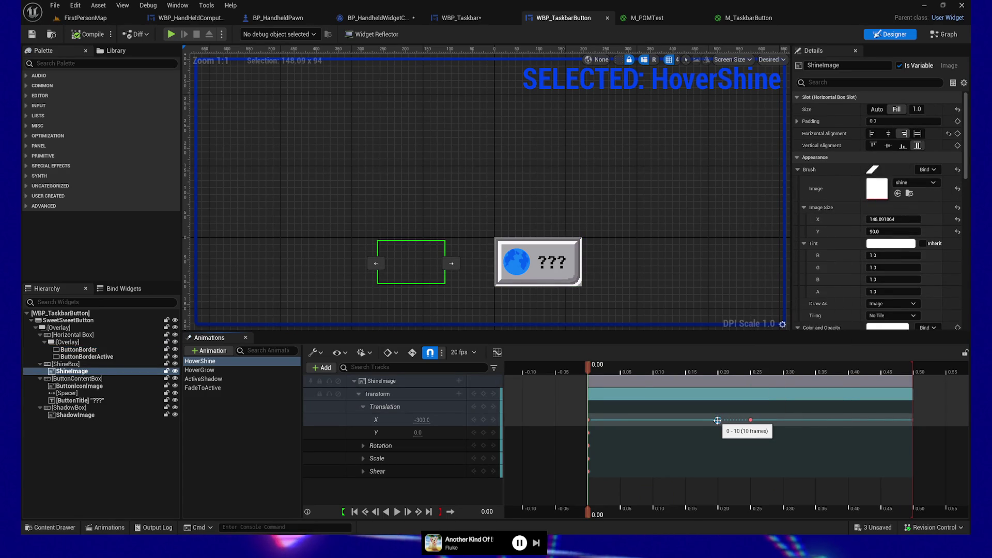
right_click(750, 420)
left_click_drag(750, 420, 913, 421)
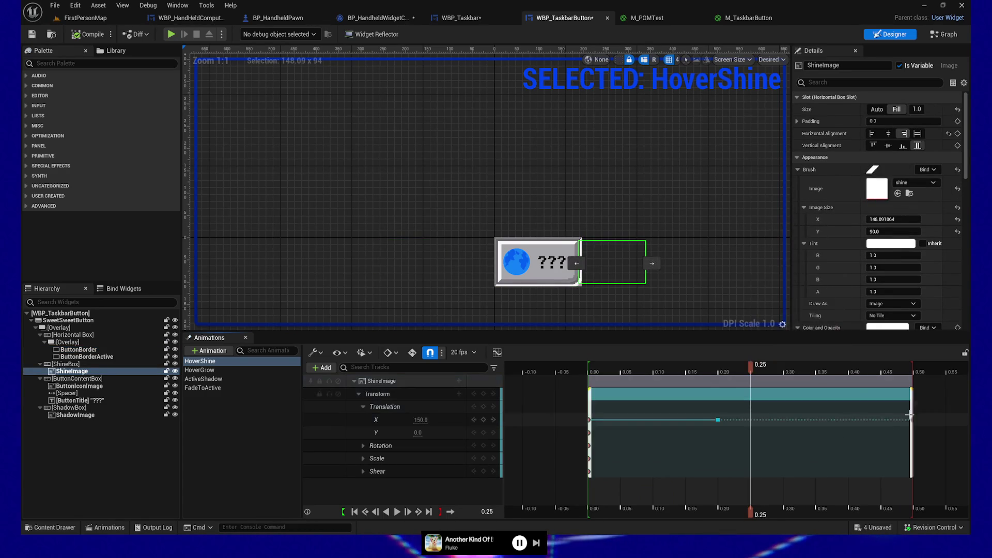
- Slide the remaining 0.20 Translation X key to 0.50 and launch the game preview
left_click(913, 421)
right_click(913, 420)
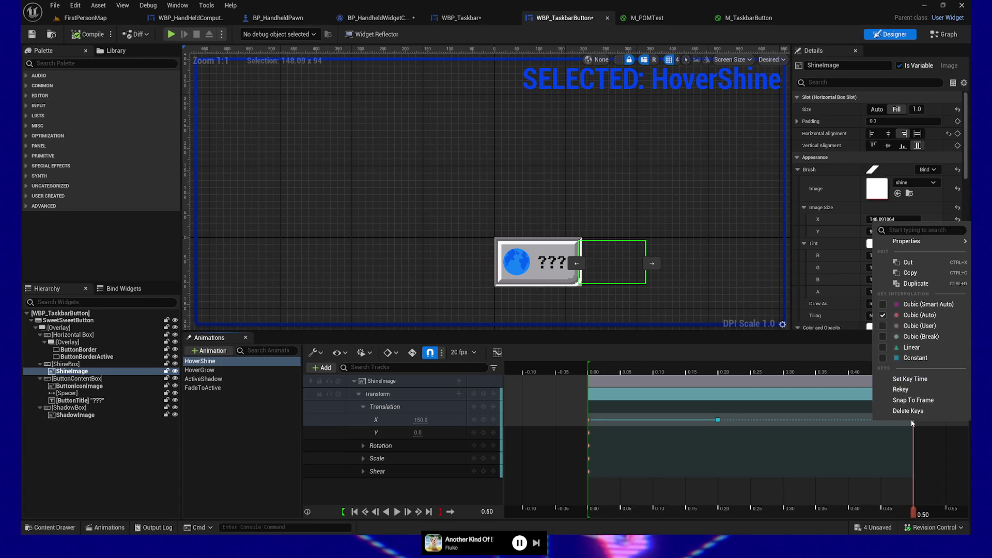
left_click(876, 416)
left_click_drag(718, 420, 912, 419)
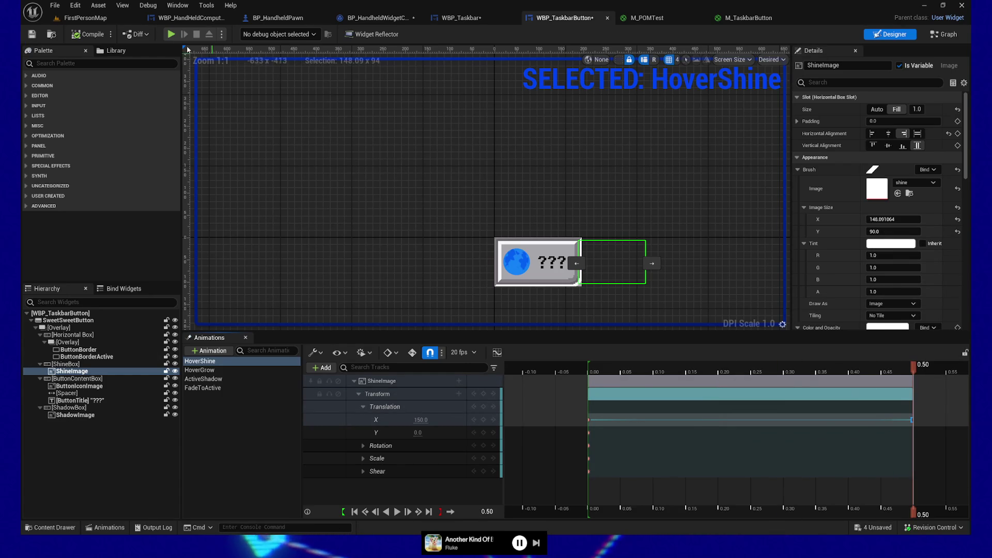
left_click(32, 35)
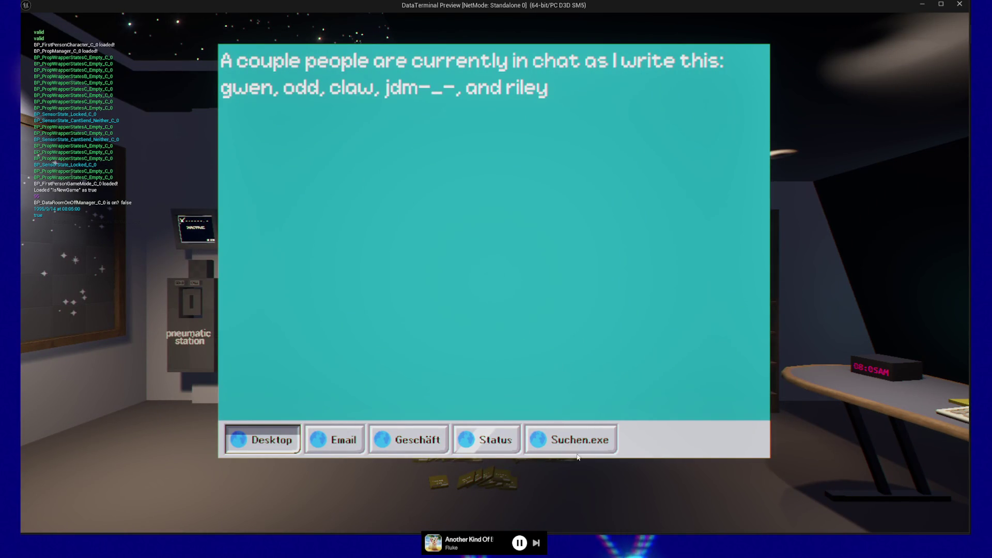
- Quit the running game preview and scrub the HoverShine timeline back to its start
key("Escape")
key("Escape")
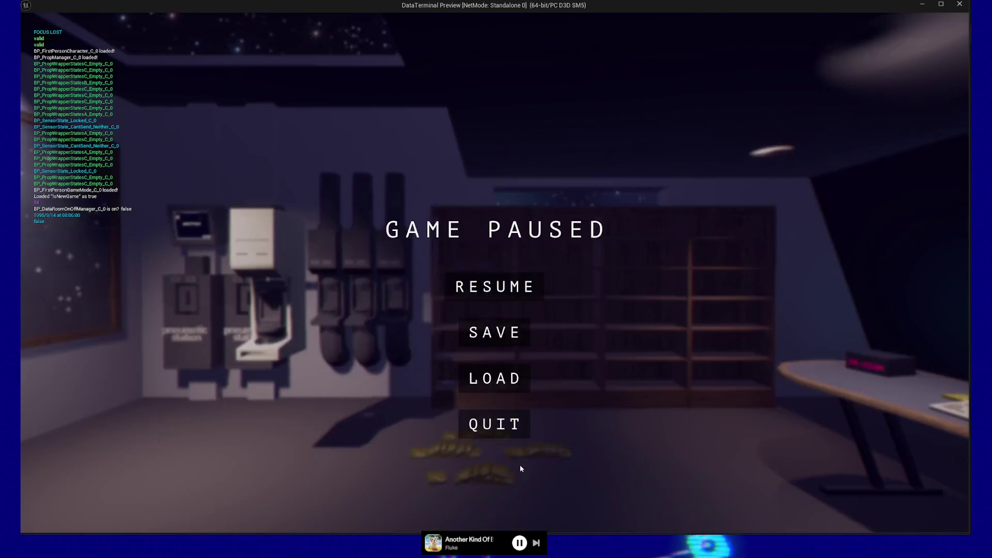
left_click(507, 431)
mouse_move(912, 366)
left_mouse_down()
mouse_move(587, 369)
mouse_move(913, 383)
left_mouse_up()
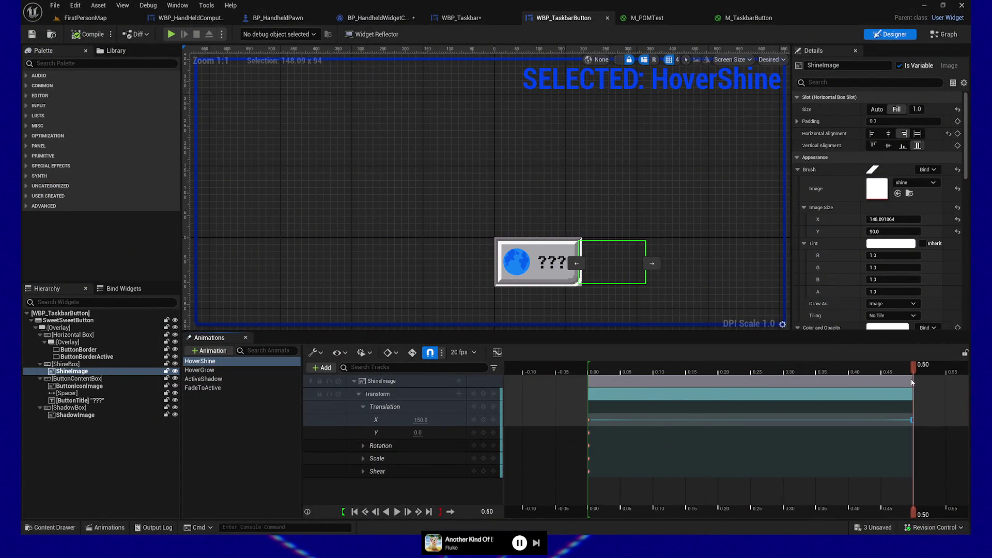
- Return the playhead to the start and enter -325 as the starting Translation X
right_click(912, 420)
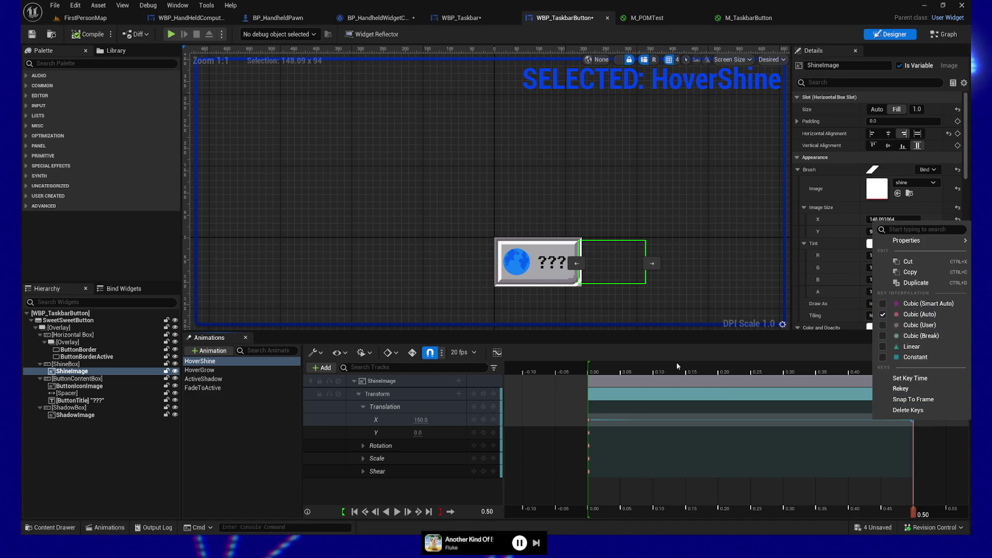
left_click(605, 387)
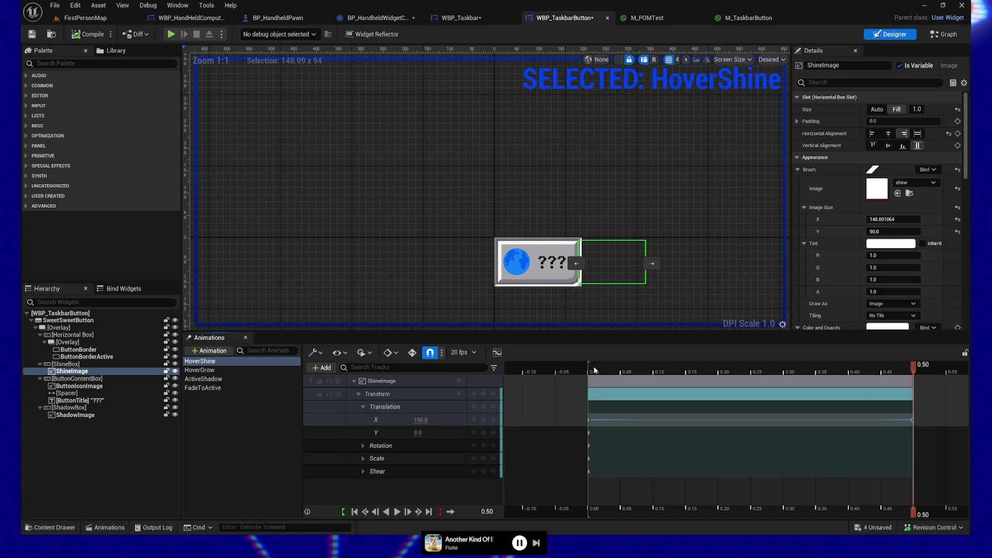
key("Up")
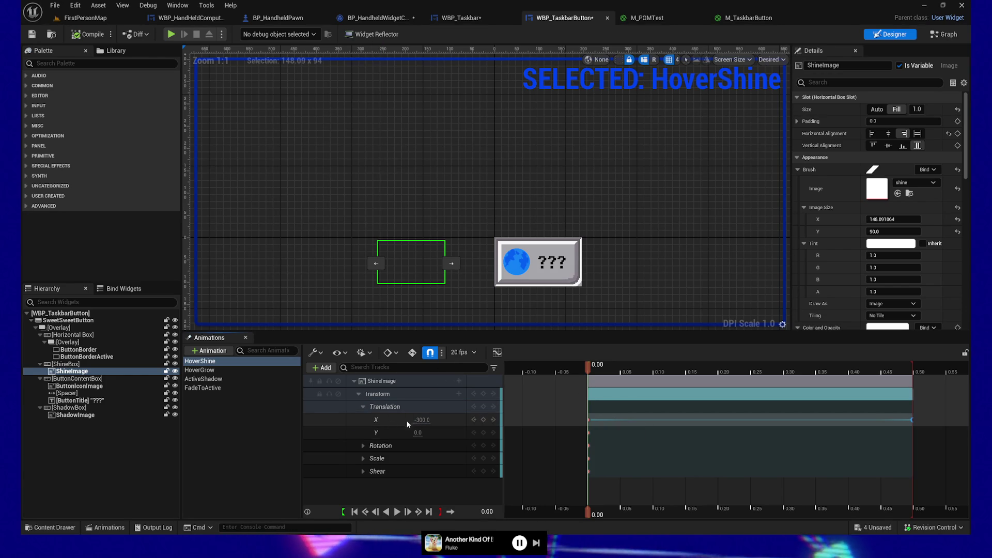
left_click(422, 420)
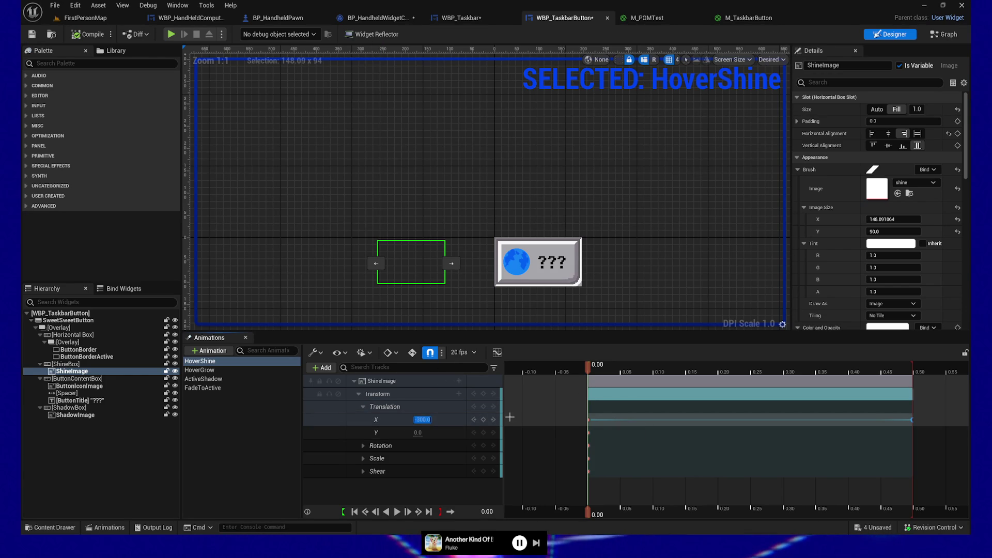
type("-325")
key("Return")
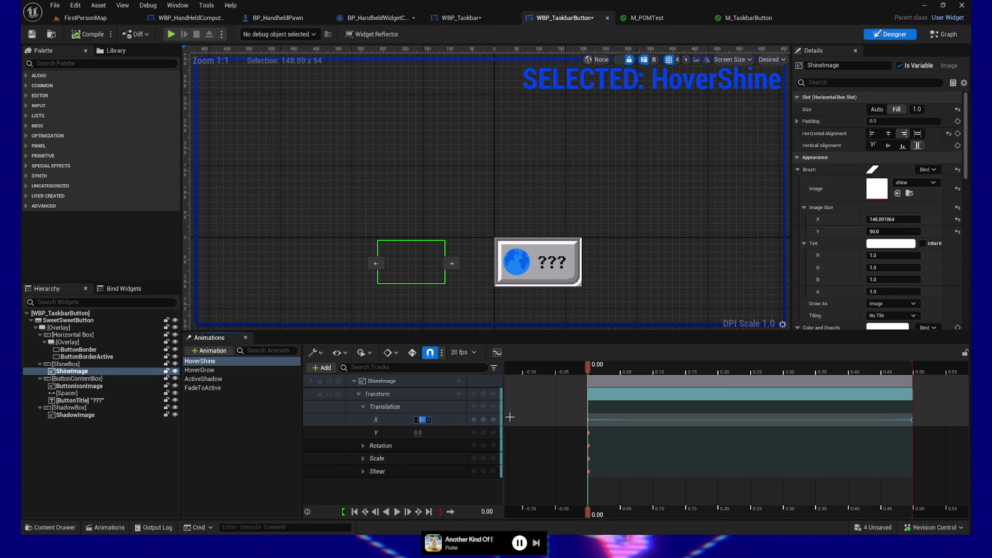
key("Escape")
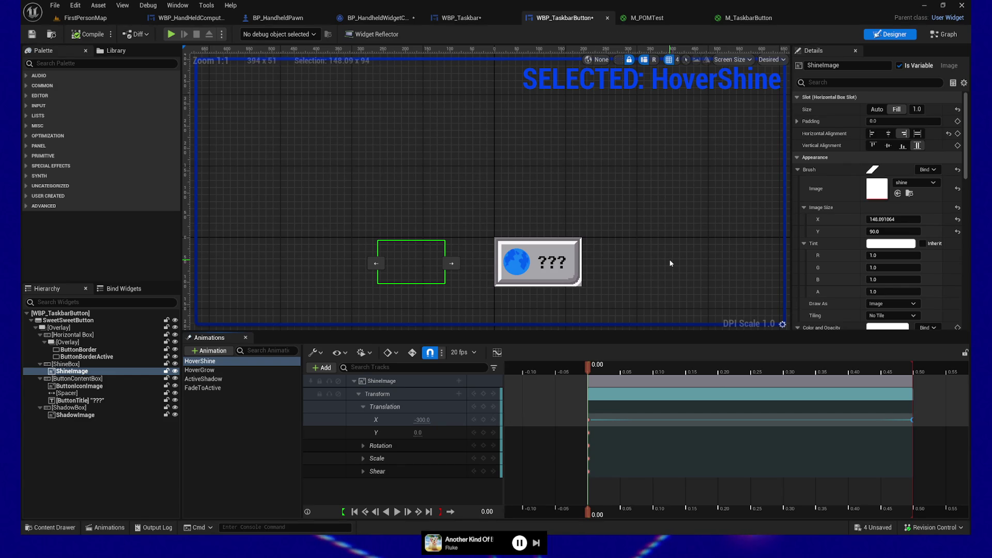
- Reselect the HoverShine animation and re-apply the -325 starting X offset
left_click(671, 264)
left_click(249, 427)
left_click(217, 361)
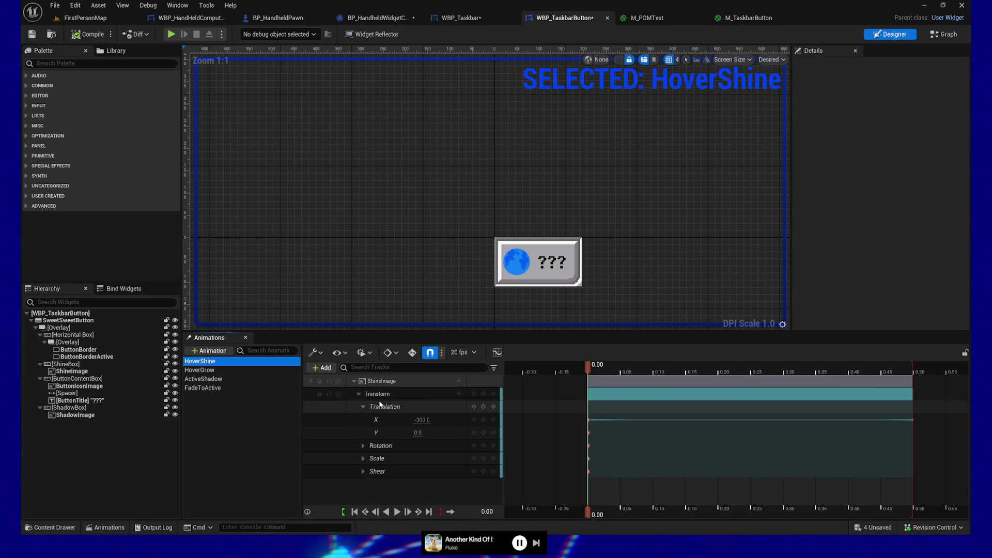
left_click(421, 419)
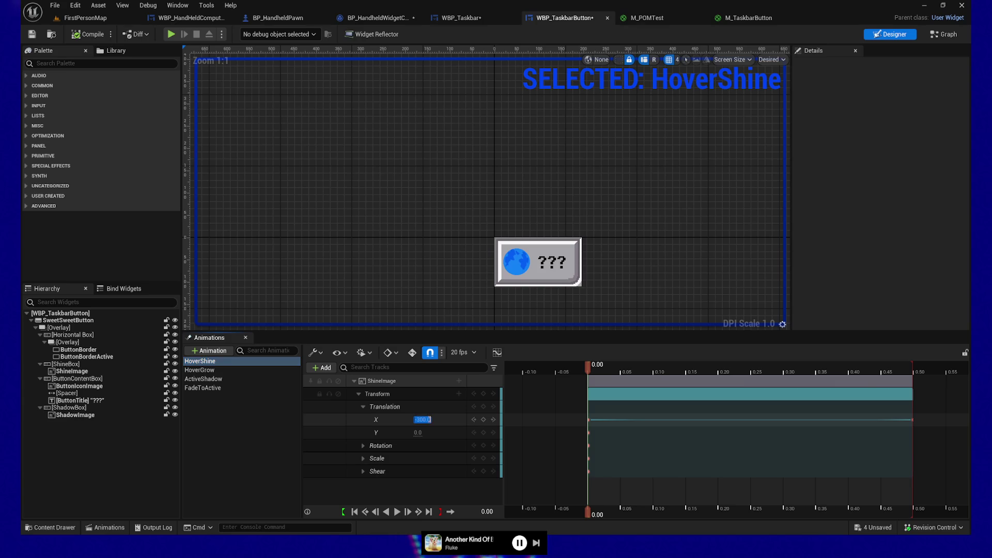
type("-325")
key("Return")
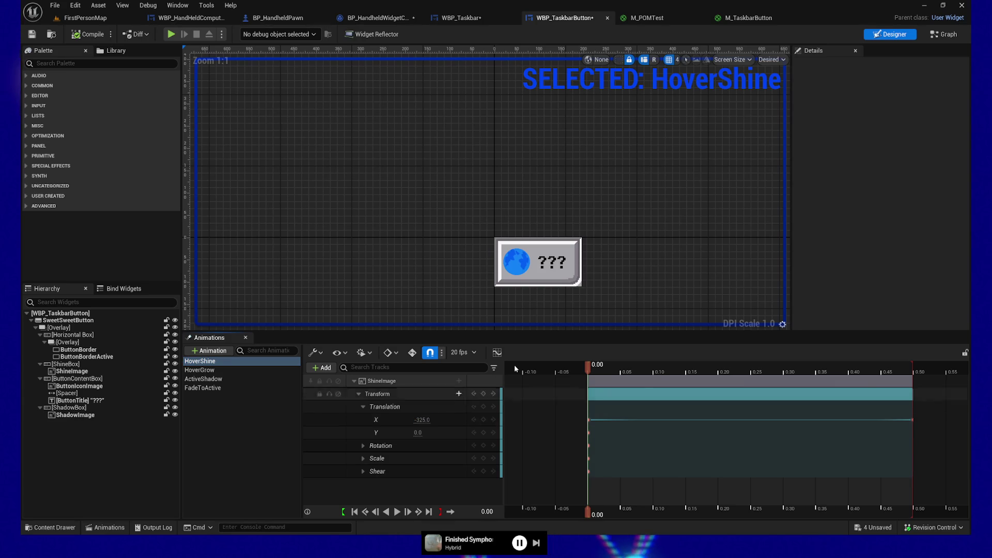
- At 0.50 s, set the shine image's Translation X to 150 and save the widget
mouse_move(611, 370)
left_mouse_down()
mouse_move(858, 371)
mouse_move(930, 386)
left_mouse_up()
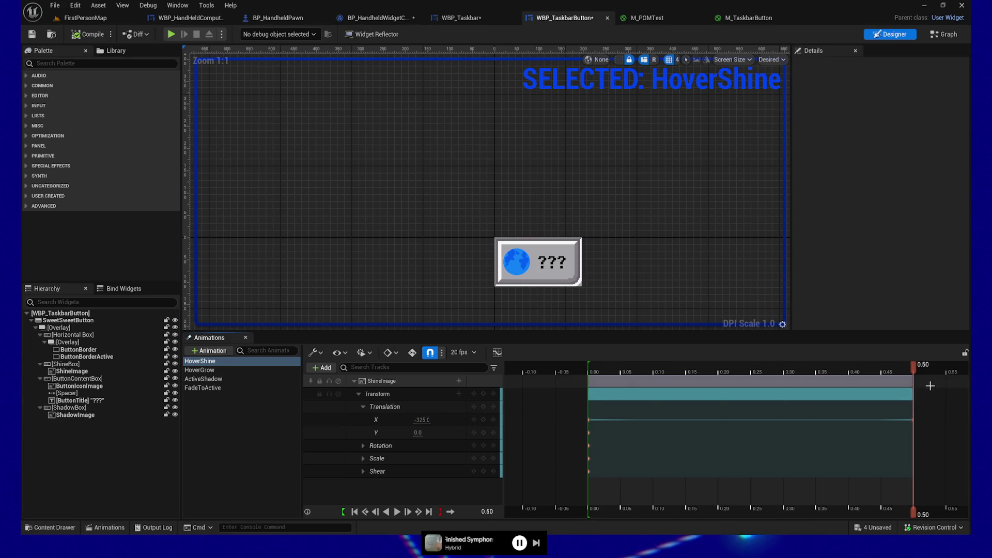
left_click(912, 420)
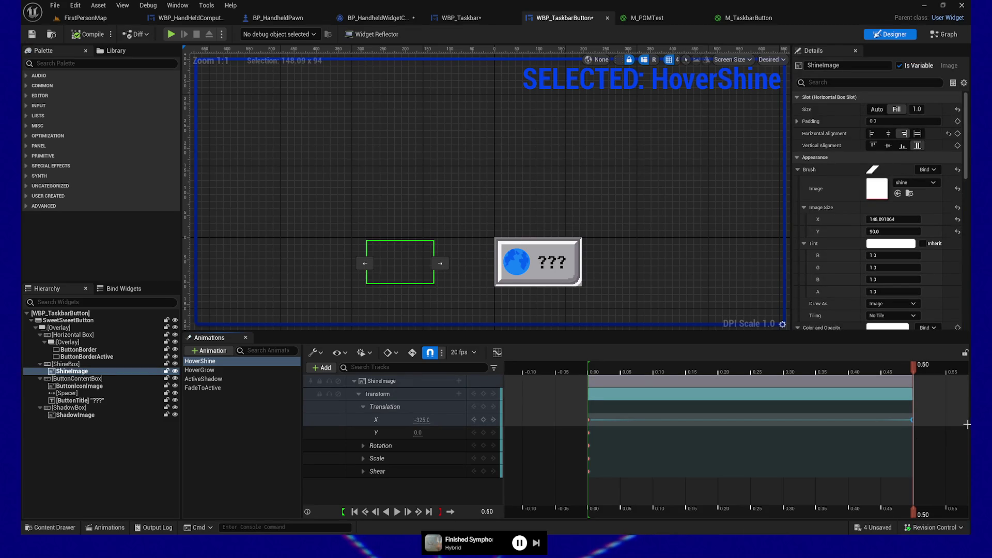
left_click(421, 419)
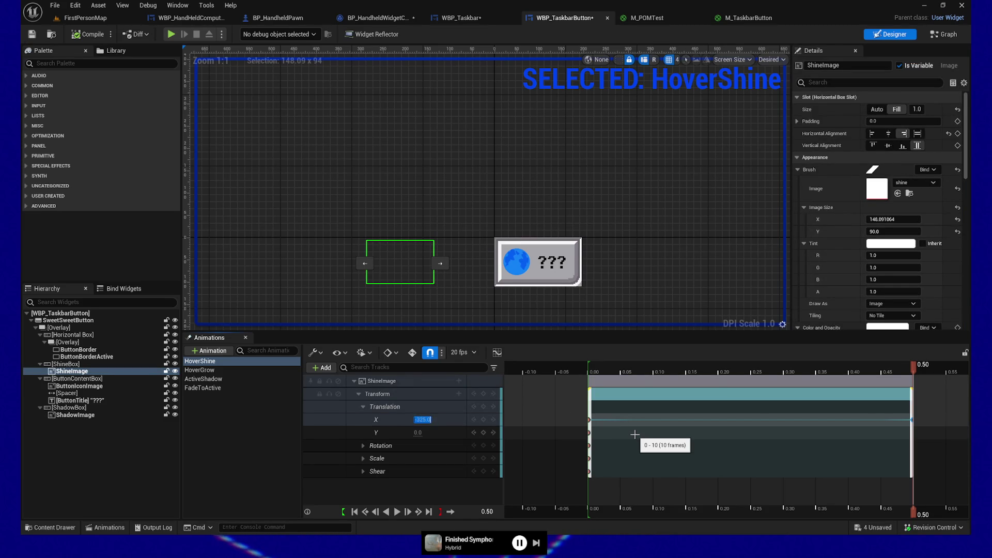
type("150")
key("Return")
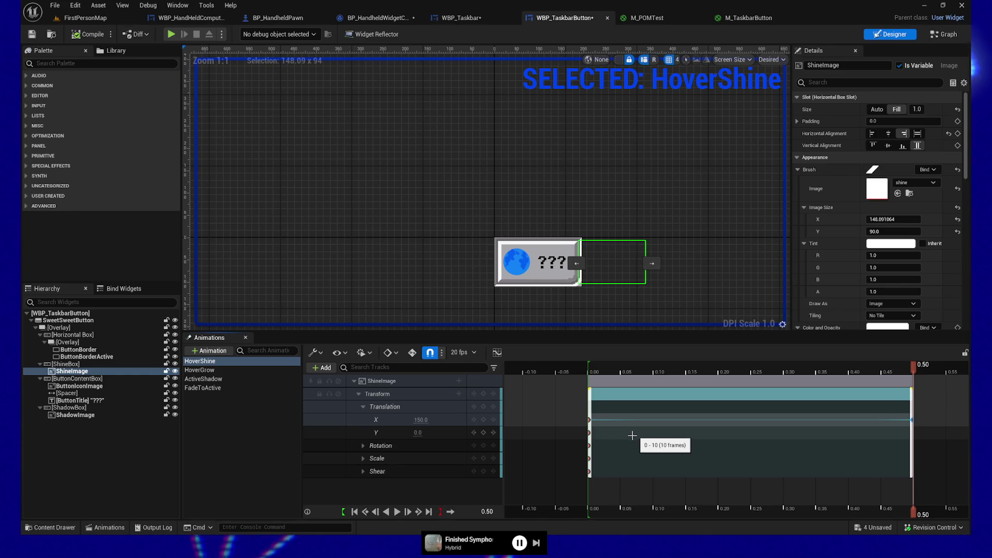
left_click(31, 35)
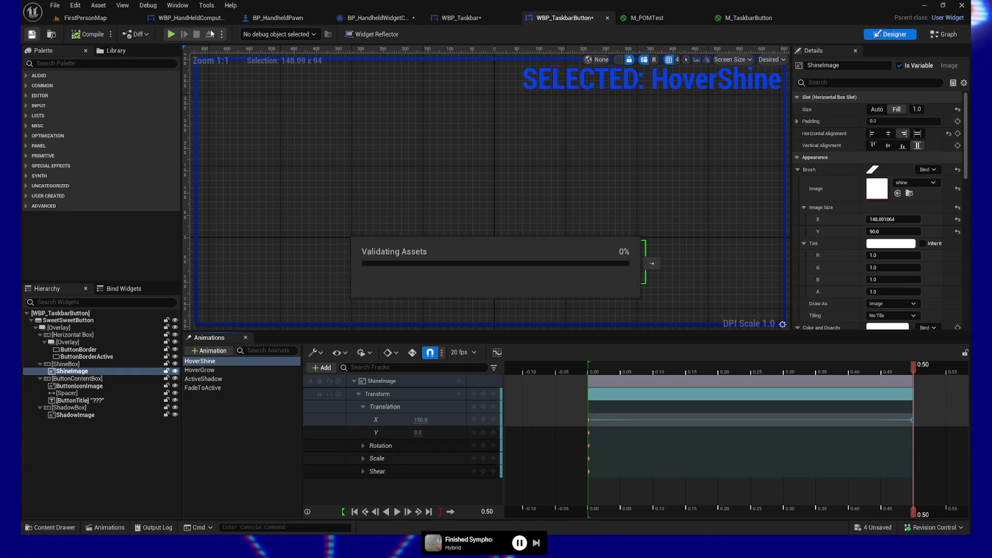
key("alt+p")
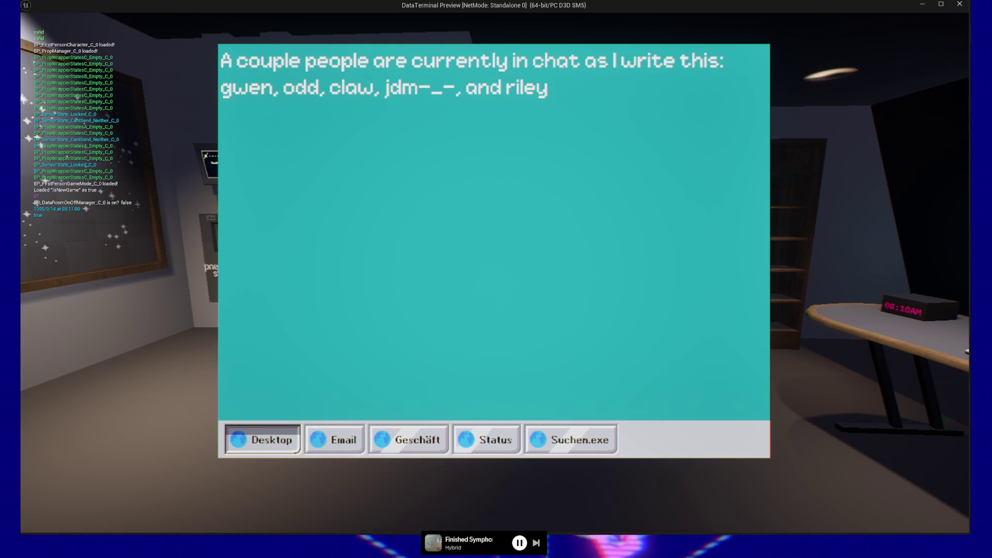
key("Escape")
left_click(490, 421)
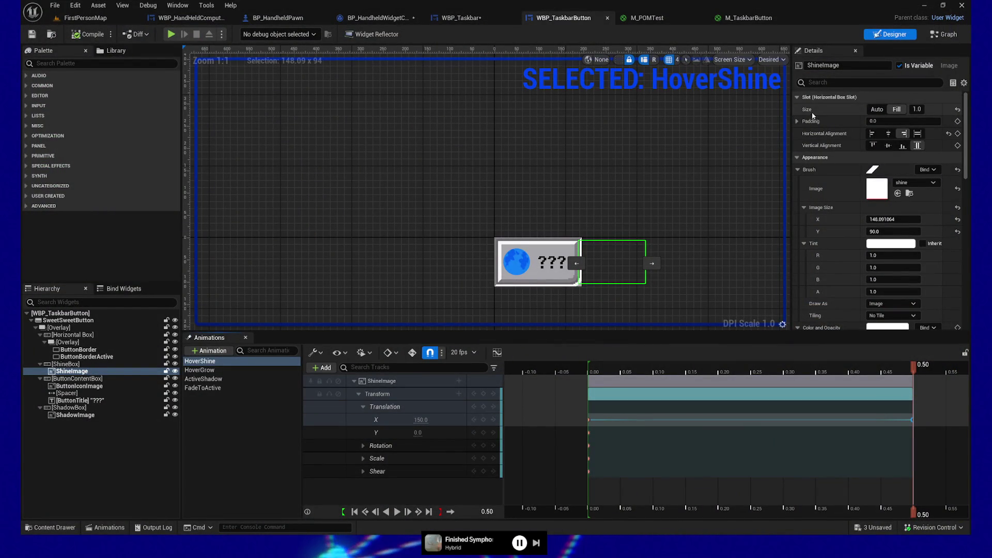
- In the event graph, delete Hover Shine's Set Num Loops and Queue Play Animation Reverse nodes
left_click(196, 448)
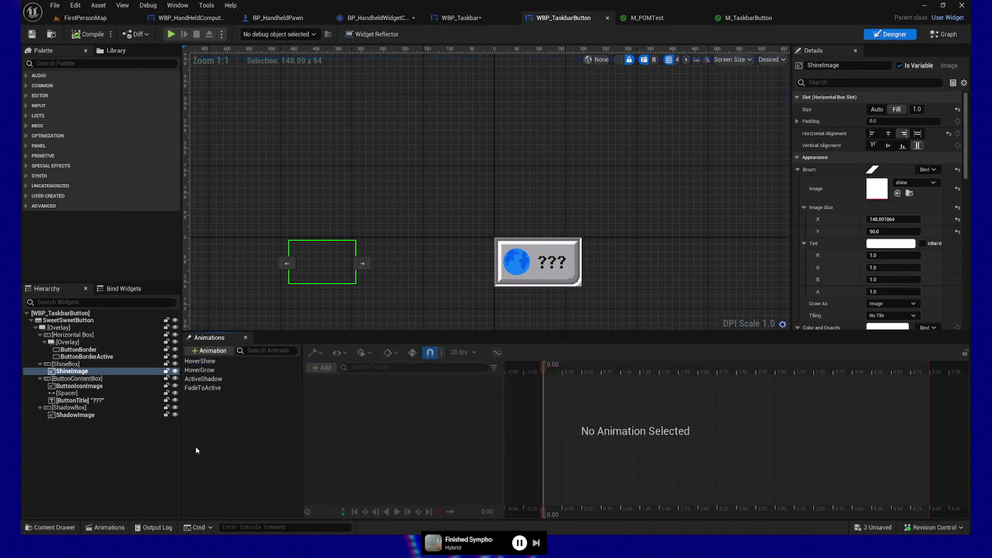
left_click(423, 195)
left_click(948, 35)
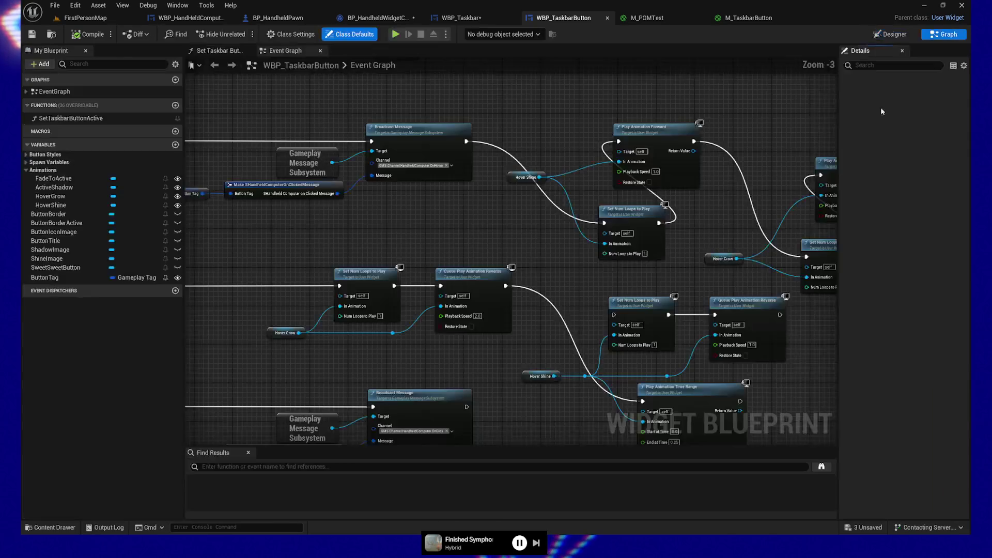
mouse_move(378, 352)
left_mouse_down()
mouse_move(327, 259)
mouse_move(324, 284)
mouse_move(343, 324)
left_mouse_up()
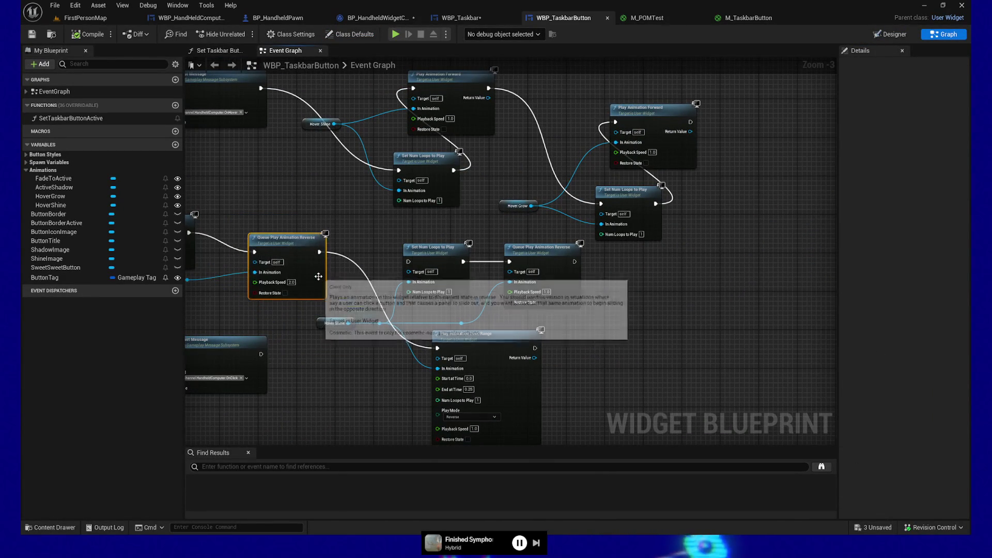
key("ctrl+z")
left_click_drag(339, 283, 390, 334)
mouse_move(380, 296)
left_mouse_down()
mouse_move(560, 302)
mouse_move(589, 328)
mouse_move(623, 291)
mouse_move(609, 334)
left_mouse_up()
key("Delete")
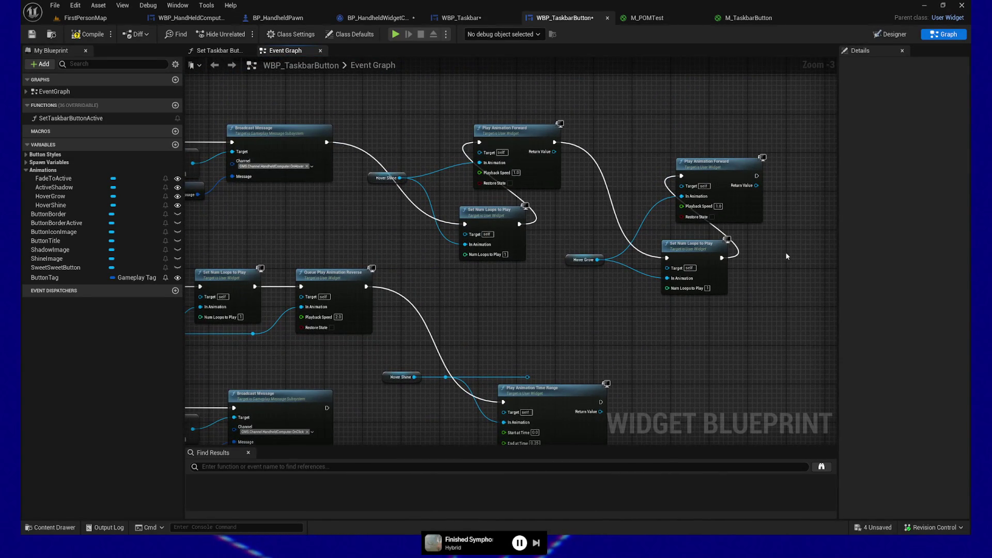
- Center the remaining hover forward-play nodes and pull a new connection from the Hover Shine getter
left_click_drag(787, 257, 712, 279)
mouse_move(519, 333)
left_mouse_down()
mouse_move(445, 365)
mouse_move(662, 352)
mouse_move(589, 173)
mouse_move(599, 329)
left_mouse_up()
left_click_drag(536, 237, 505, 246)
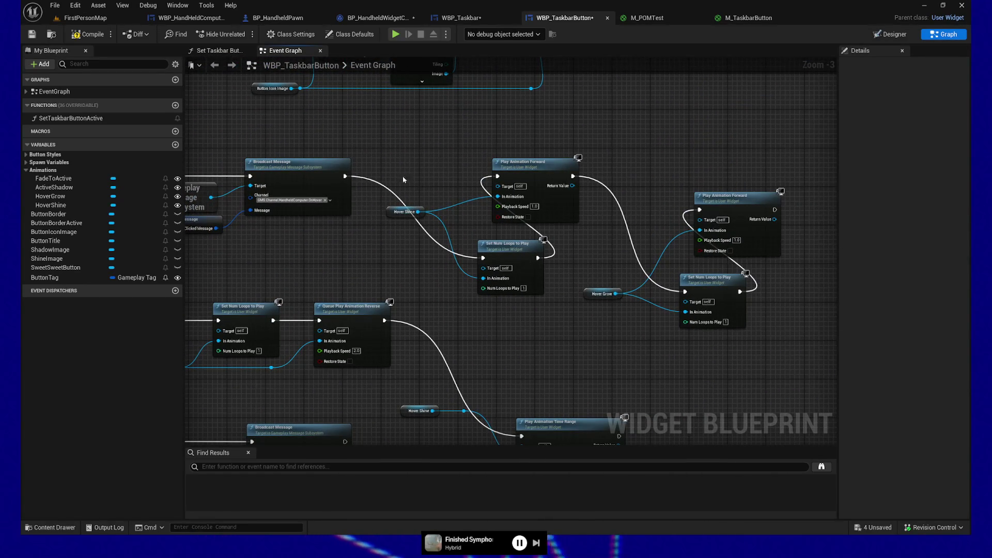
left_click_drag(416, 155, 786, 337)
left_click(539, 308)
left_click_drag(418, 212, 435, 145)
- Add a Play Animation node for Hover Shine and run it after Broadcast Message
type("play animation")
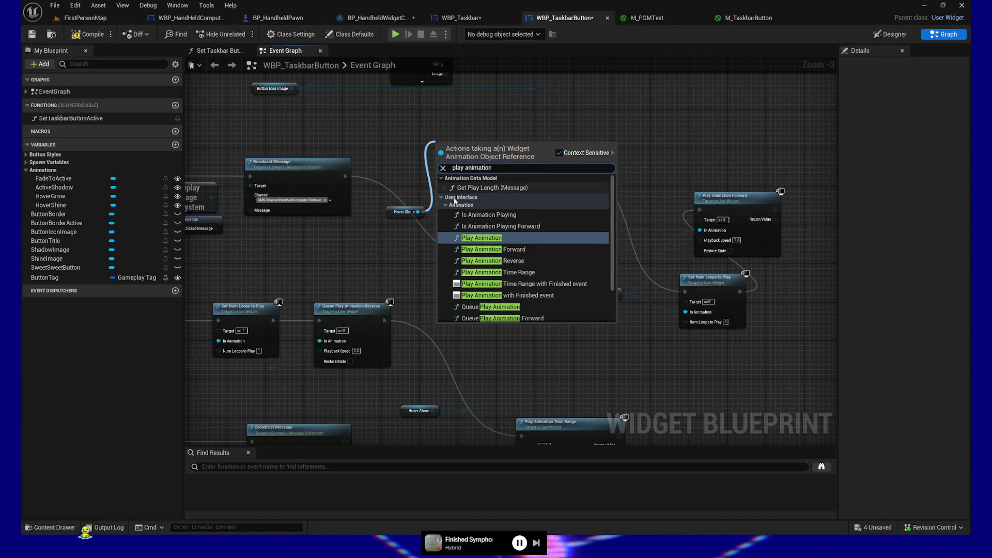
key("Return")
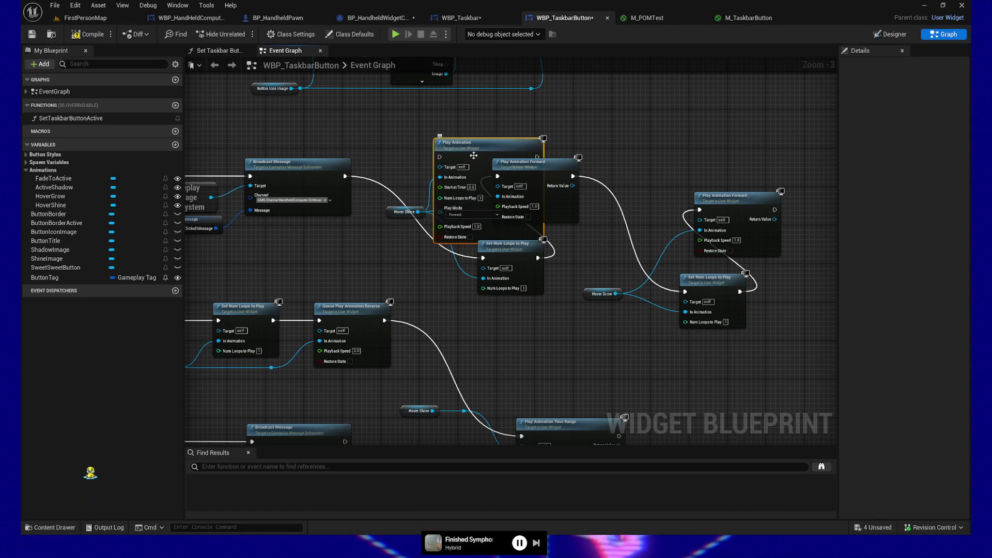
mouse_move(440, 122)
left_mouse_down()
mouse_move(744, 92)
mouse_move(737, 76)
left_mouse_up()
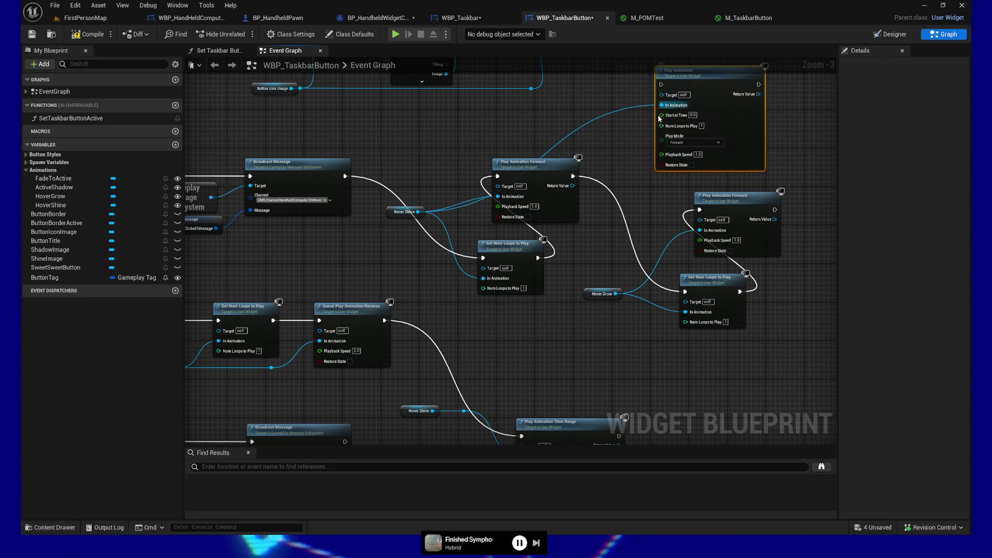
left_click_drag(634, 139, 583, 227)
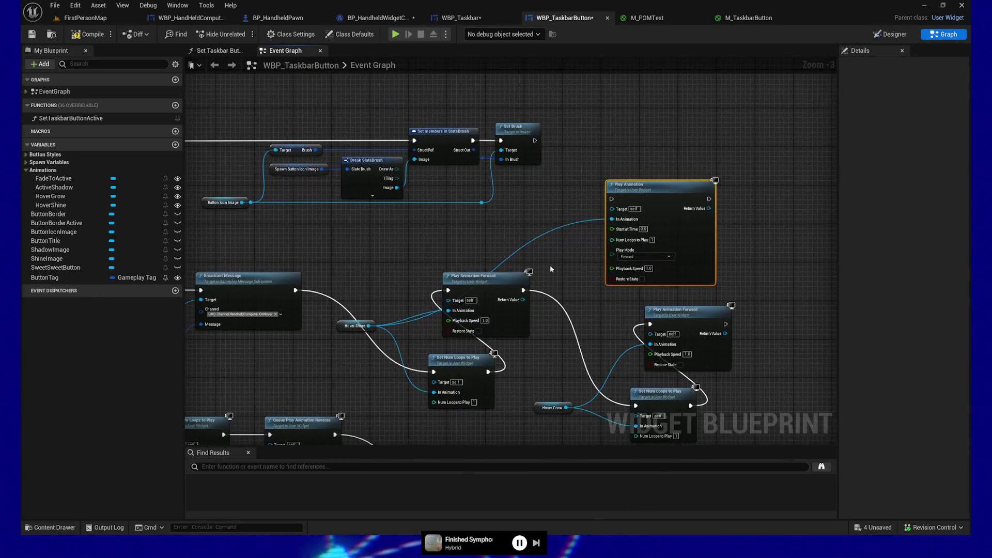
mouse_move(294, 291)
left_mouse_down()
mouse_move(618, 225)
mouse_move(613, 200)
left_mouse_up()
- Paste a second Play Animation chained after the first and wire Hover Grow into it
left_click_drag(778, 246, 708, 219)
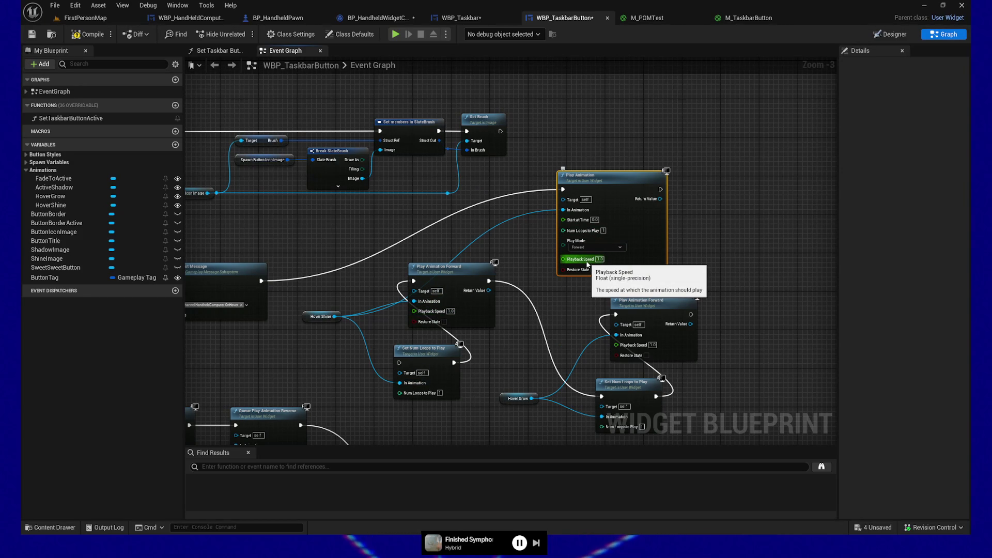
left_click_drag(366, 286, 361, 255)
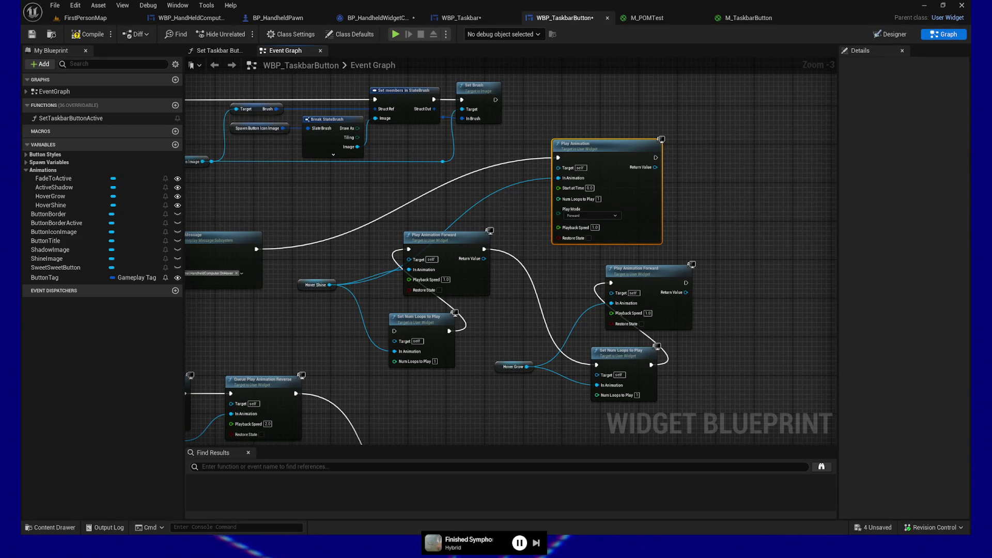
left_click_drag(751, 196, 651, 195)
key("ctrl+v")
left_click_drag(554, 157, 649, 216)
left_click(403, 368)
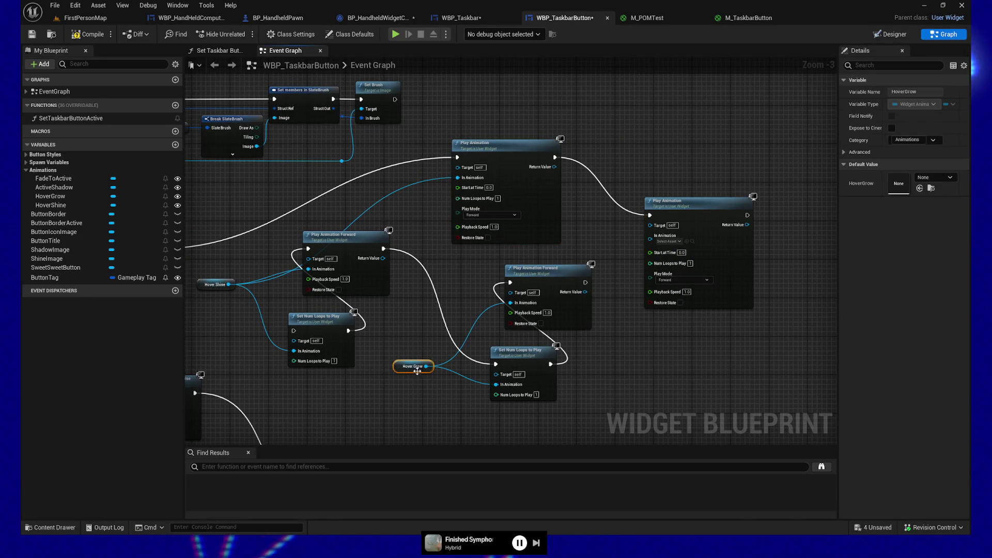
left_click_drag(427, 366, 650, 236)
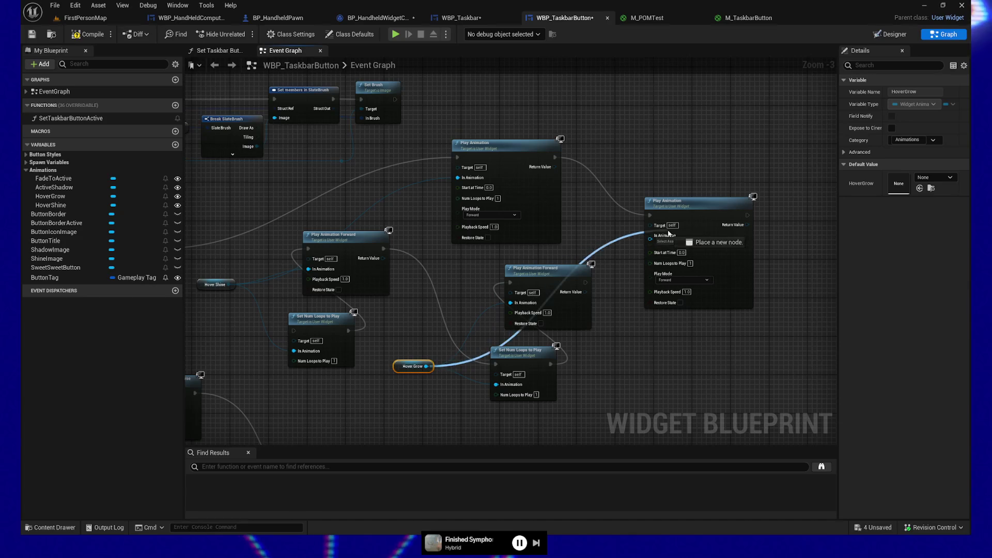
- Delete the old Hover Grow and Hover Shine Play Animation Forward and Set Num Loops nodes
left_click_drag(456, 270, 563, 396)
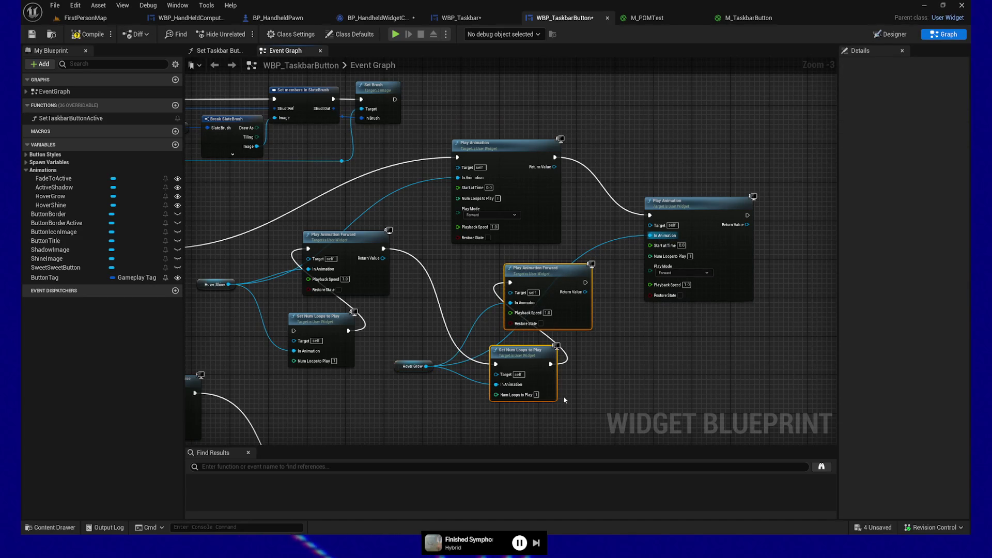
key("Delete")
left_click_drag(297, 227, 355, 367)
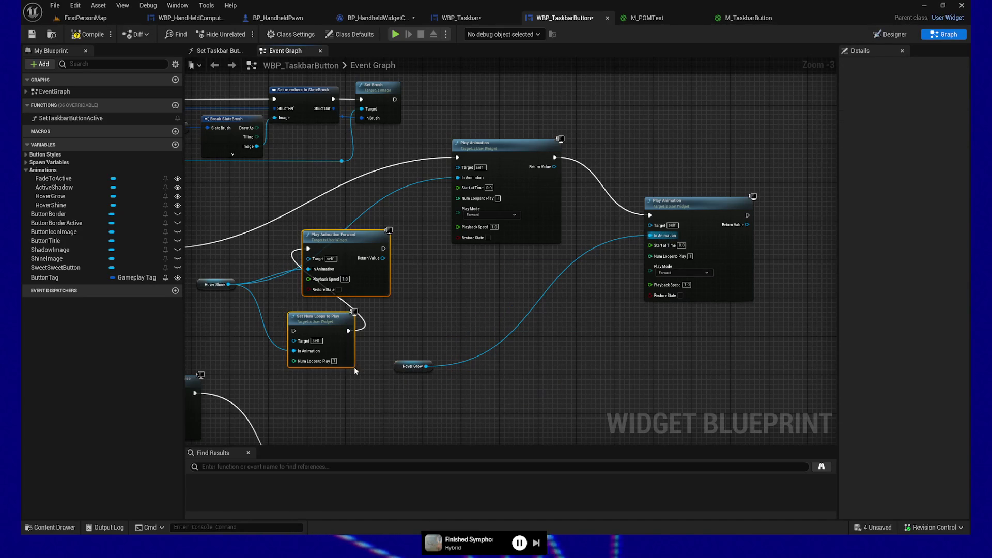
key("Delete")
- Arrange both Play Animation nodes side by side with the Hover Grow getter beside its node
left_click_drag(402, 254, 536, 252)
mouse_move(647, 151)
left_mouse_down()
mouse_move(472, 243)
mouse_move(452, 242)
left_mouse_up()
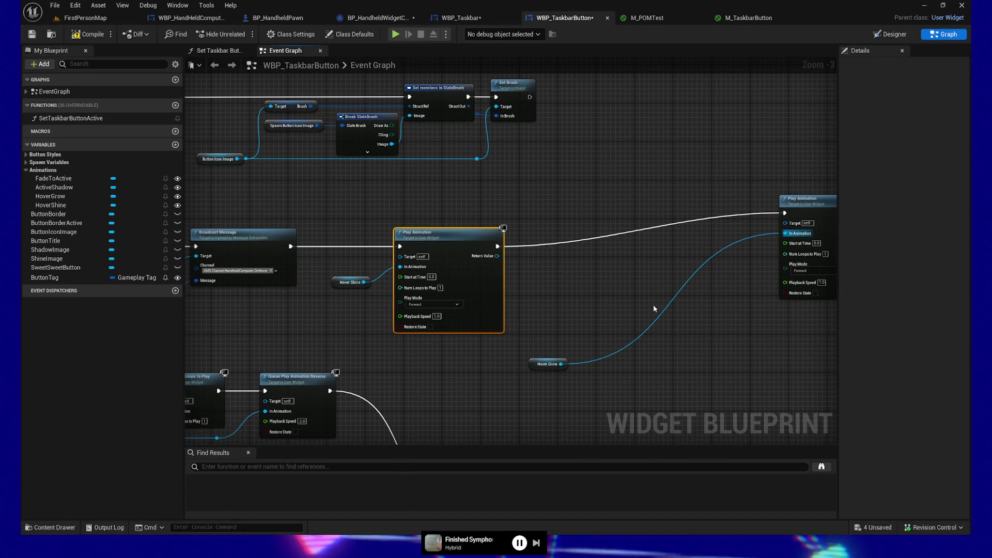
left_click_drag(654, 309, 563, 315)
mouse_move(730, 214)
left_mouse_down()
mouse_move(605, 258)
mouse_move(576, 249)
left_mouse_up()
left_click_drag(450, 372, 473, 287)
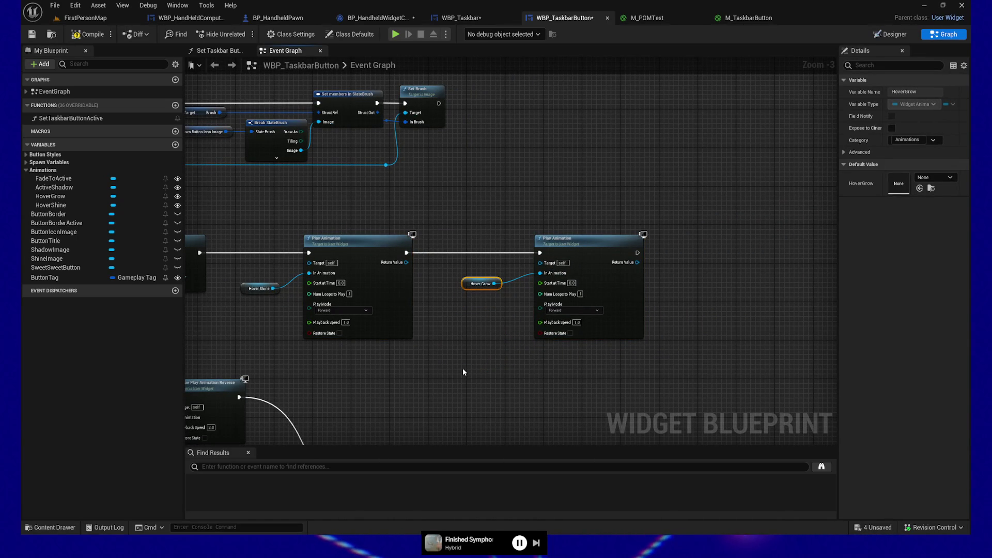